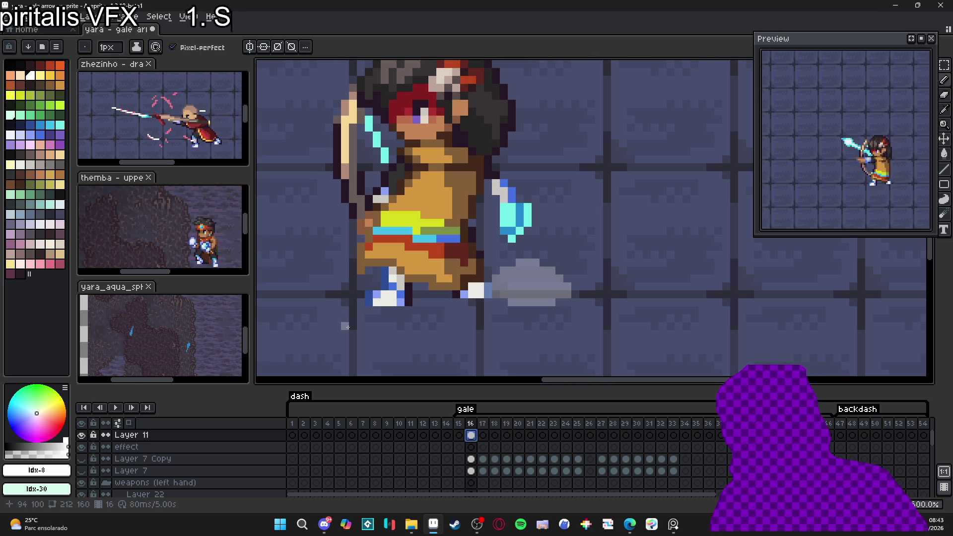
On Layer 11 at frame 17, outline a tall thin rectangle just right of the archer
scroll(385, 259, down, 1)
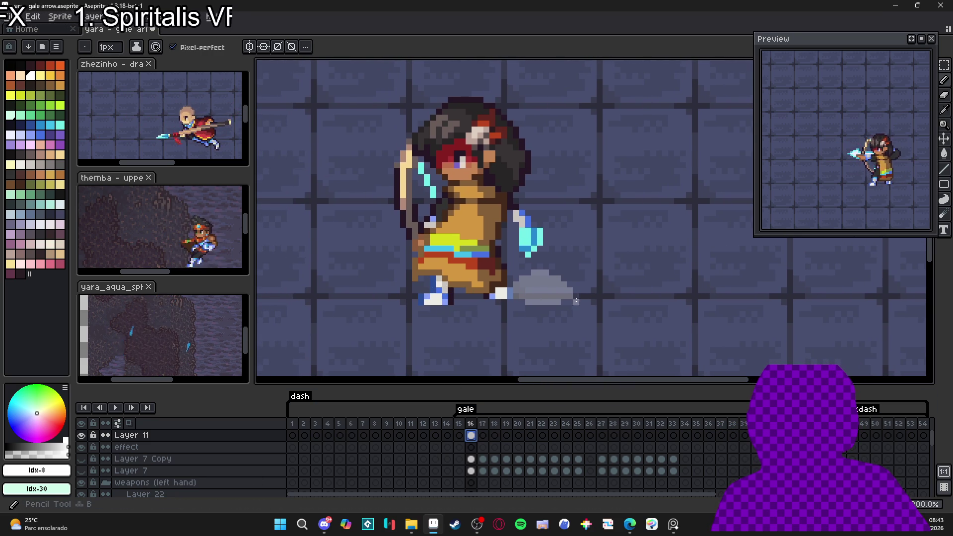
click(483, 435)
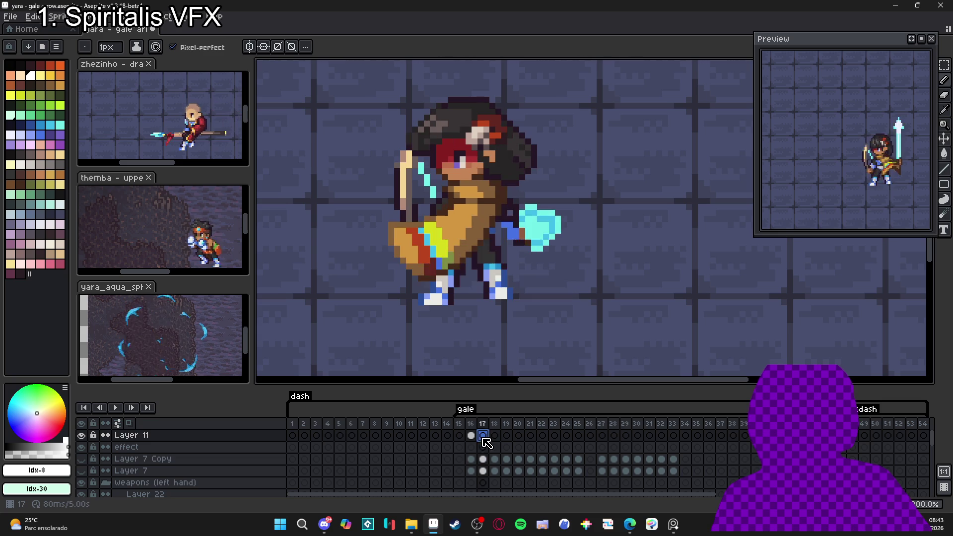
scroll(528, 304, down, 2)
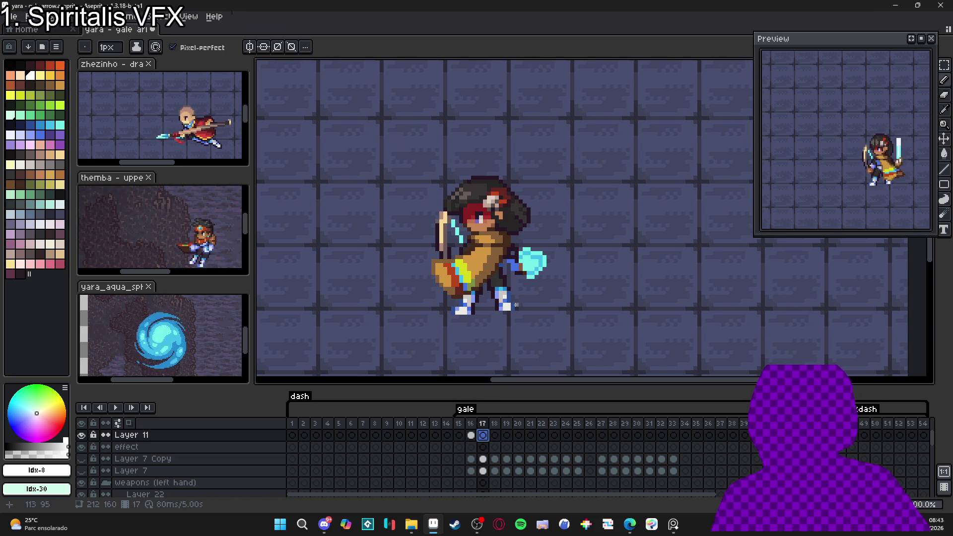
click(521, 153)
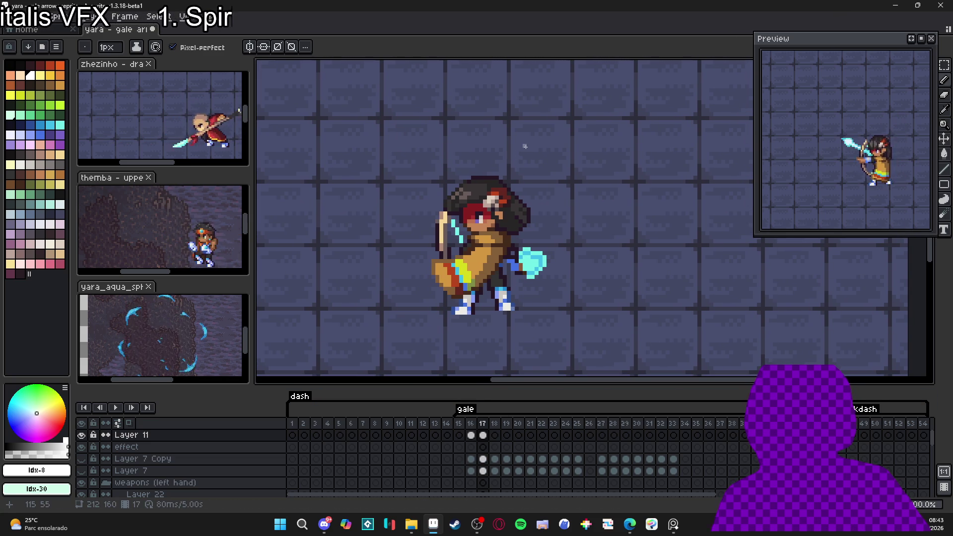
shift+click(516, 133)
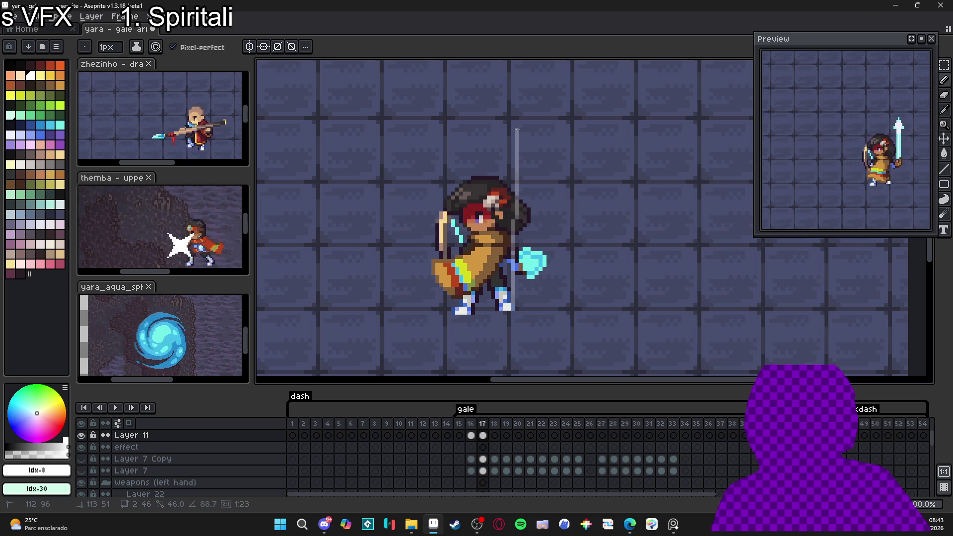
shift+click(552, 130)
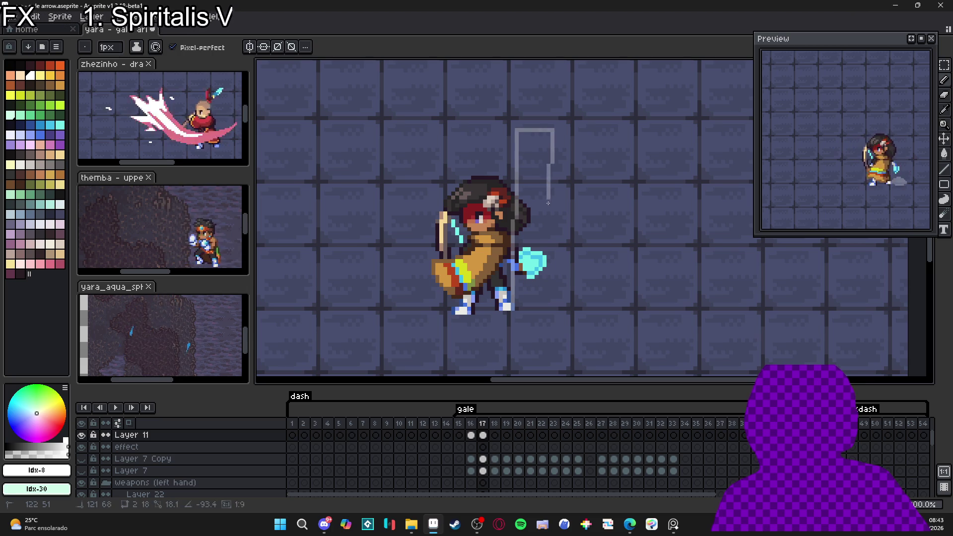
shift+click(553, 307)
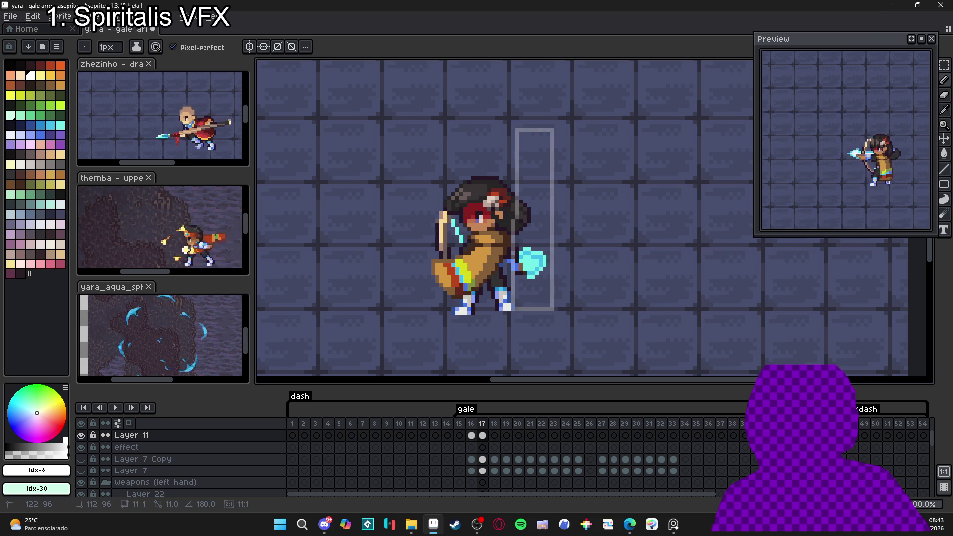
Fill only the rectangle's interior with translucent light grey using a contiguous bucket fill
key(g)
click(541, 237)
key(ctrl+z)
click(182, 47)
click(540, 183)
Straighten the column's edge with a line and erase a thin strip off its right side
key(b)
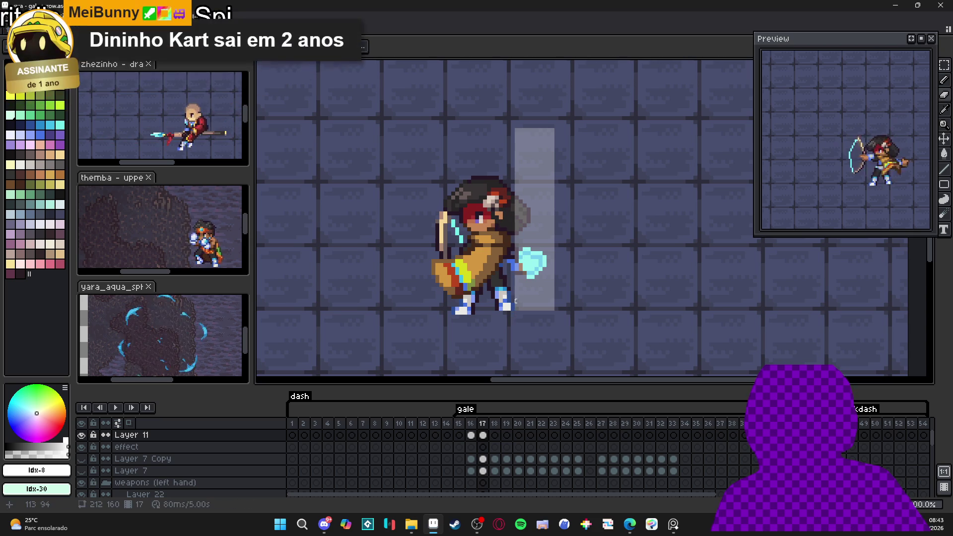
key(e)
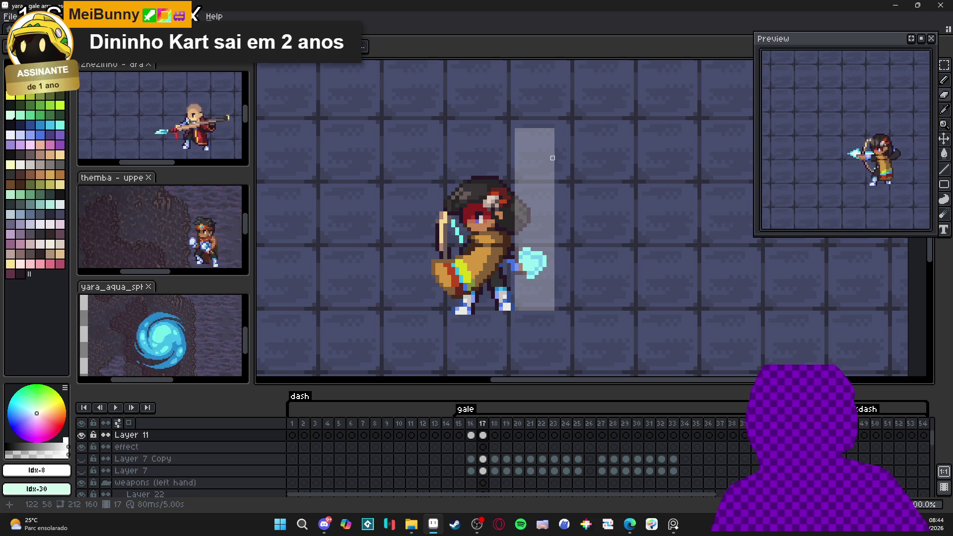
mouse_move(557, 130)
mouse_down()
mouse_move(556, 312)
mouse_move(527, 311)
mouse_up()
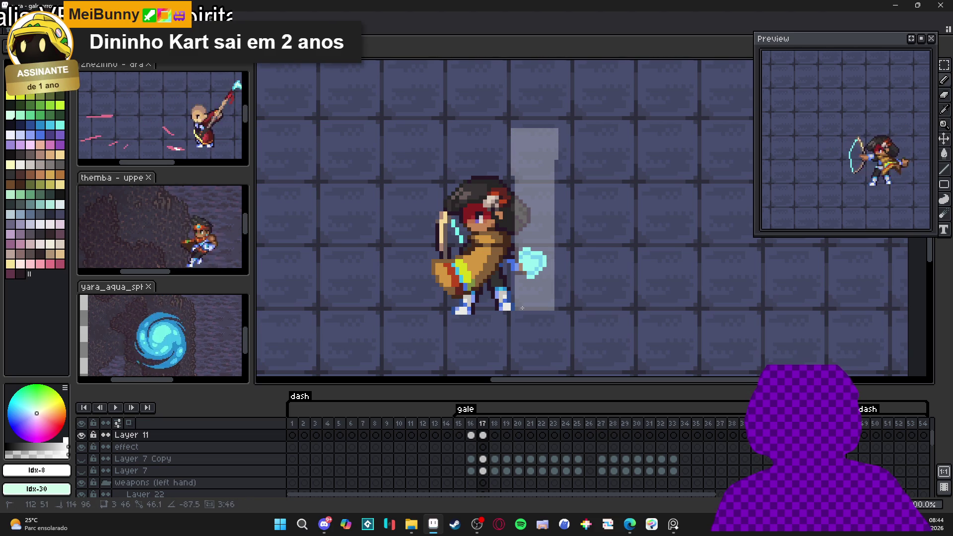
key(e)
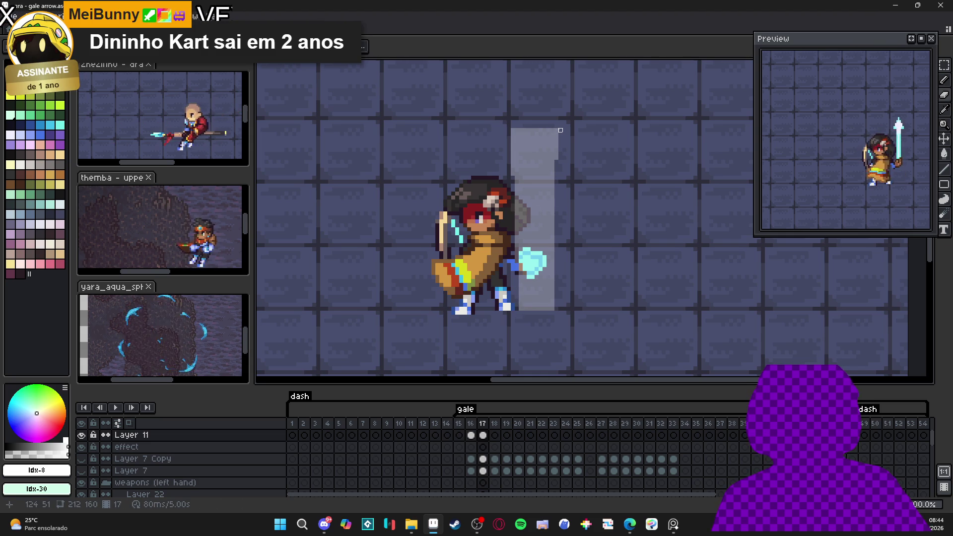
drag(560, 132, 553, 312)
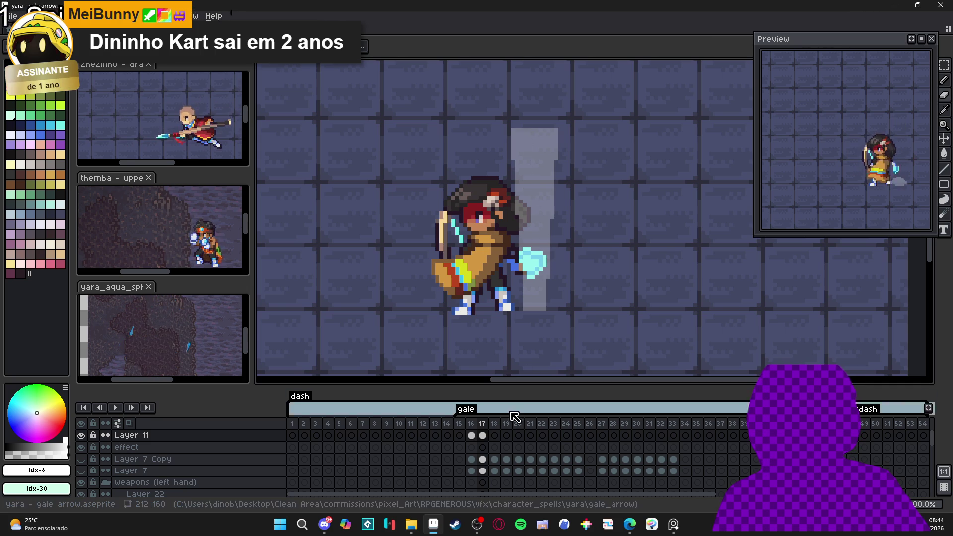
Compare frame 16 with frame 17, then add a new Layer 32 above Layer 11
click(470, 435)
click(487, 435)
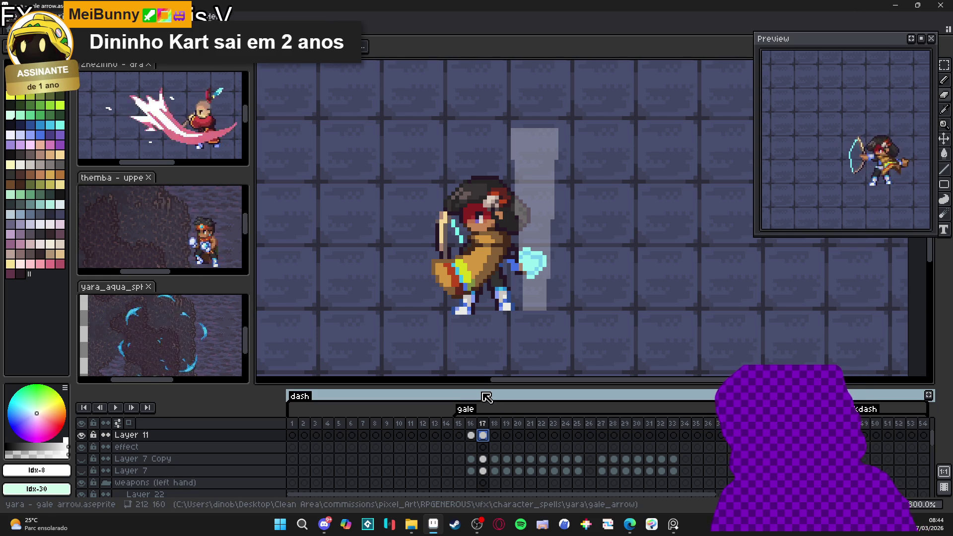
key(shift+n)
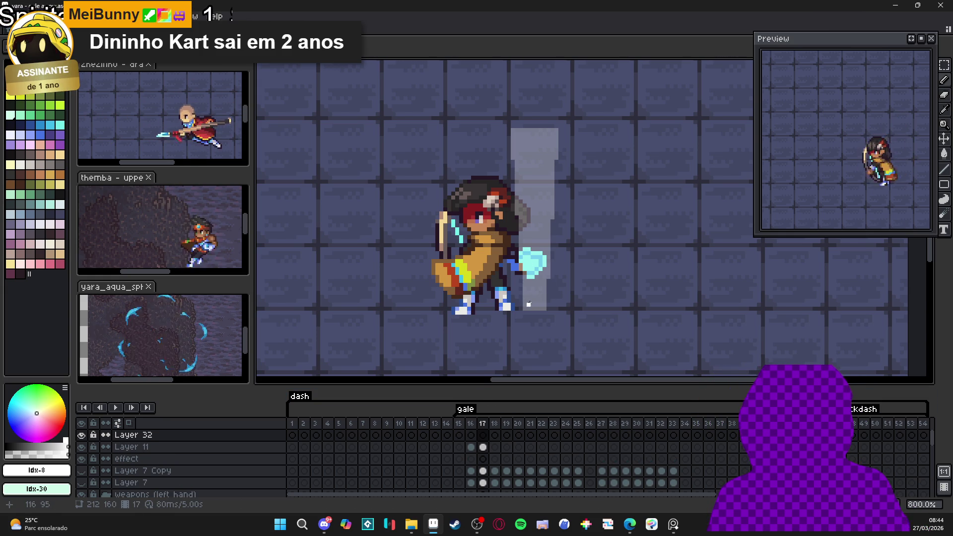
Draw a curved white strand, trim its sharp tip, and add a strand rising upward
mouse_move(532, 301)
mouse_down()
mouse_move(556, 254)
mouse_move(578, 271)
mouse_move(541, 292)
mouse_up()
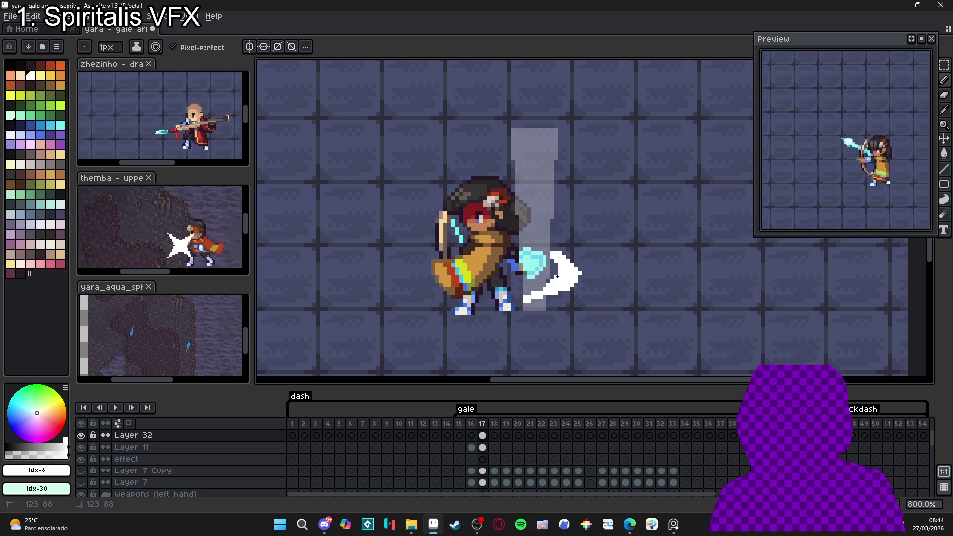
key(e)
drag(584, 272, 574, 282)
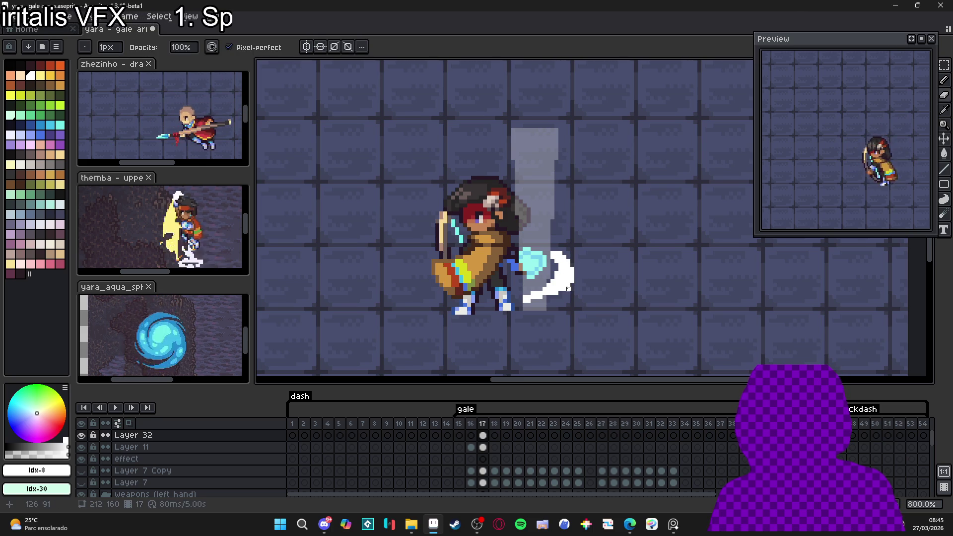
key(b)
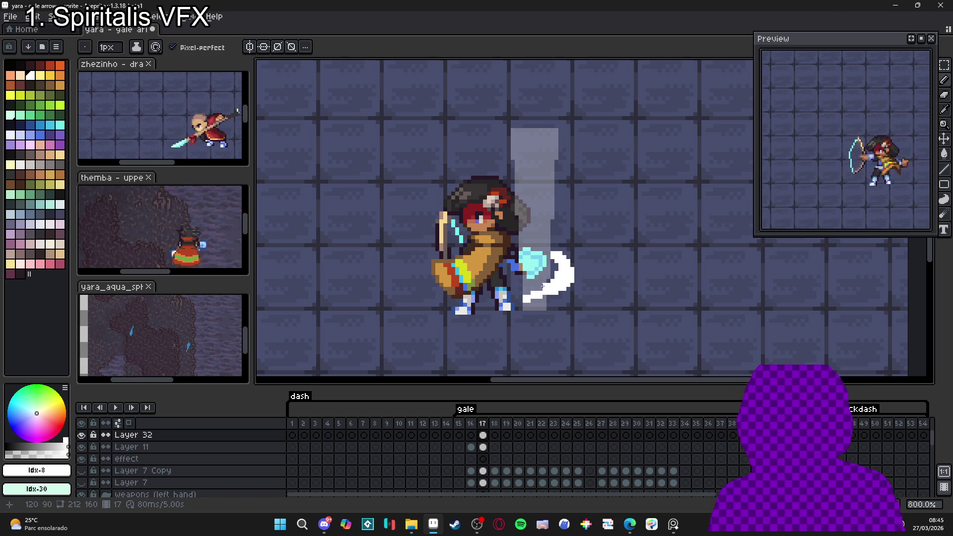
mouse_move(519, 289)
mouse_down()
mouse_move(566, 227)
mouse_move(569, 201)
mouse_up()
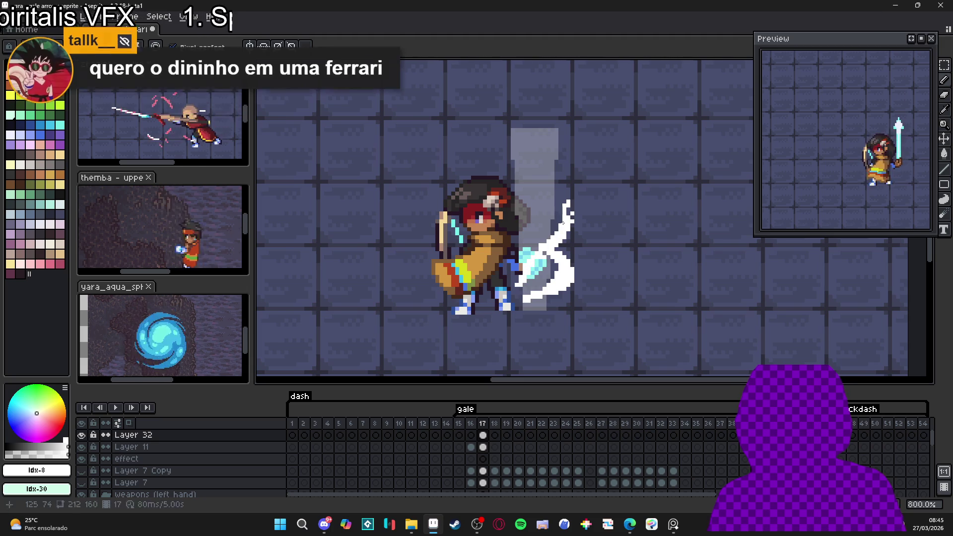
drag(559, 192, 565, 202)
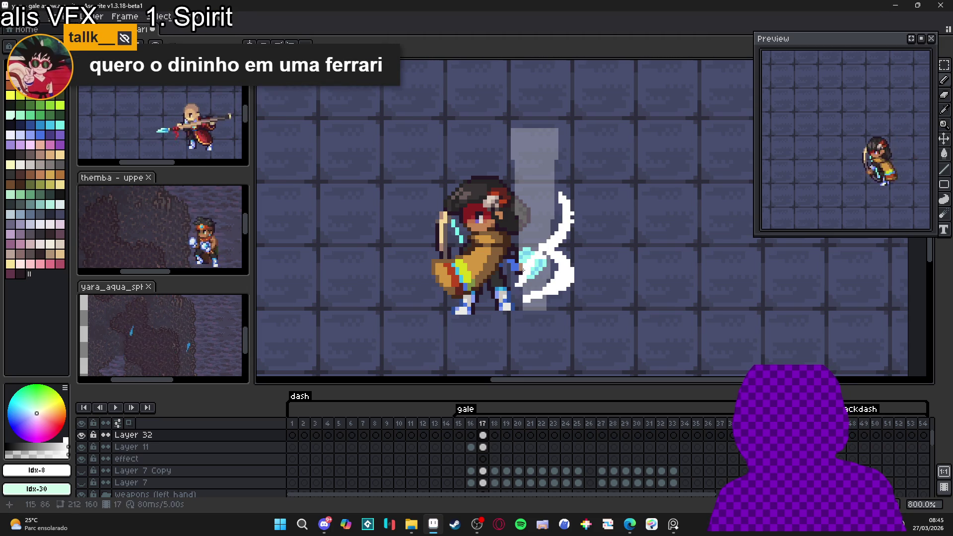
Add more white strands rising up-right and near the top, touching up a few pixels
drag(512, 248, 560, 163)
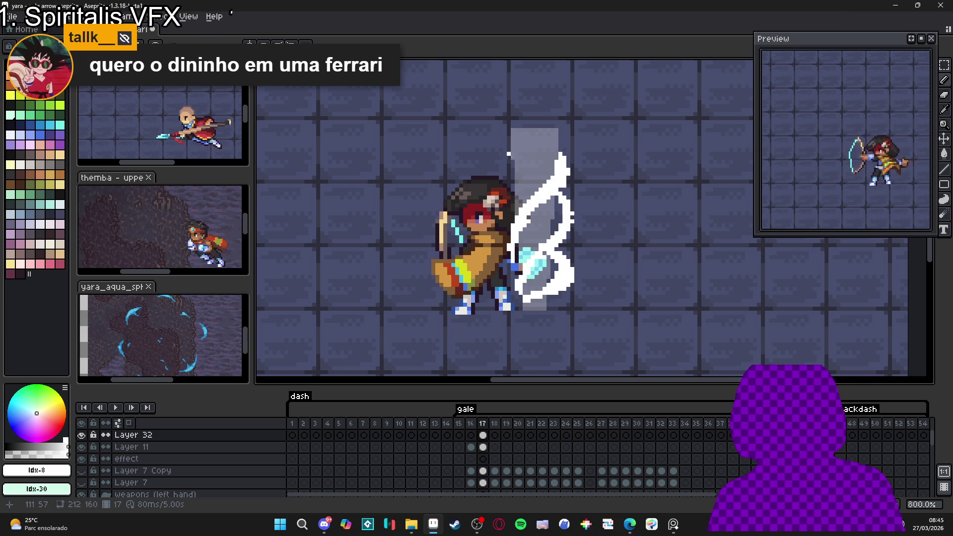
mouse_move(512, 145)
mouse_down()
mouse_move(515, 175)
mouse_move(528, 122)
mouse_move(503, 141)
mouse_move(526, 117)
mouse_up()
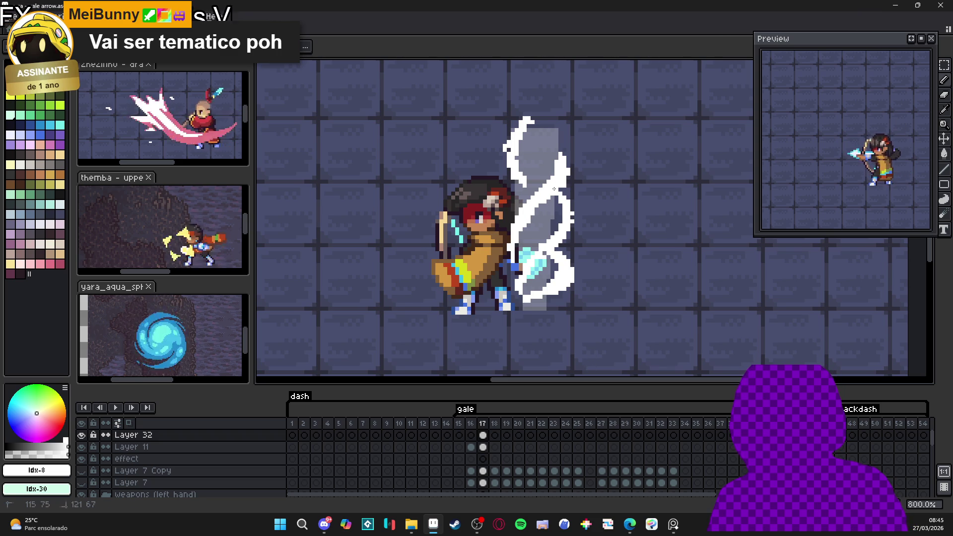
drag(512, 237, 520, 261)
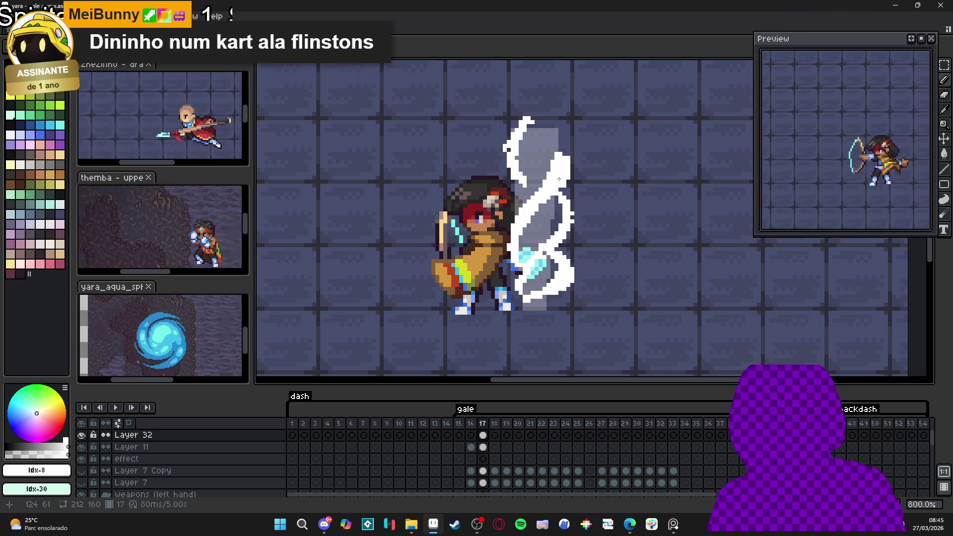
drag(516, 283, 521, 270)
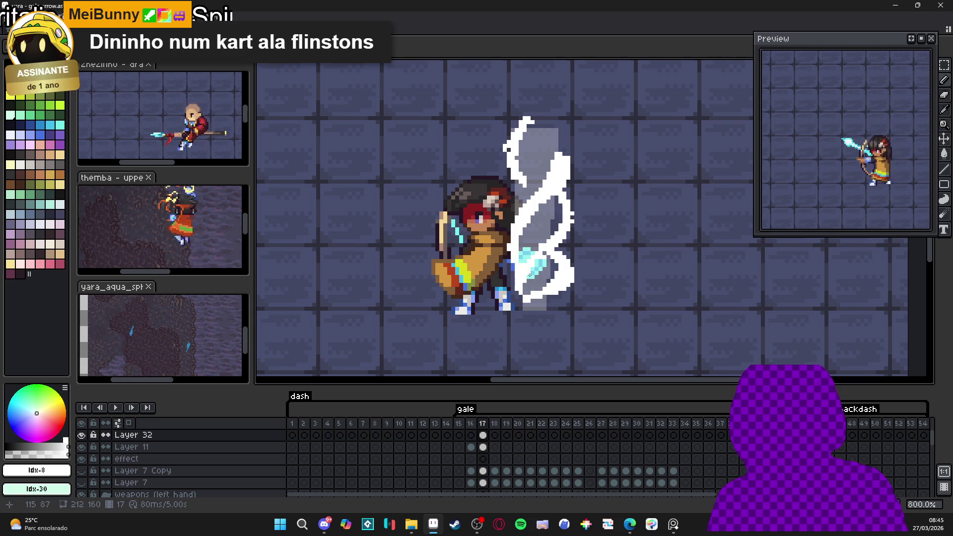
drag(514, 152, 511, 147)
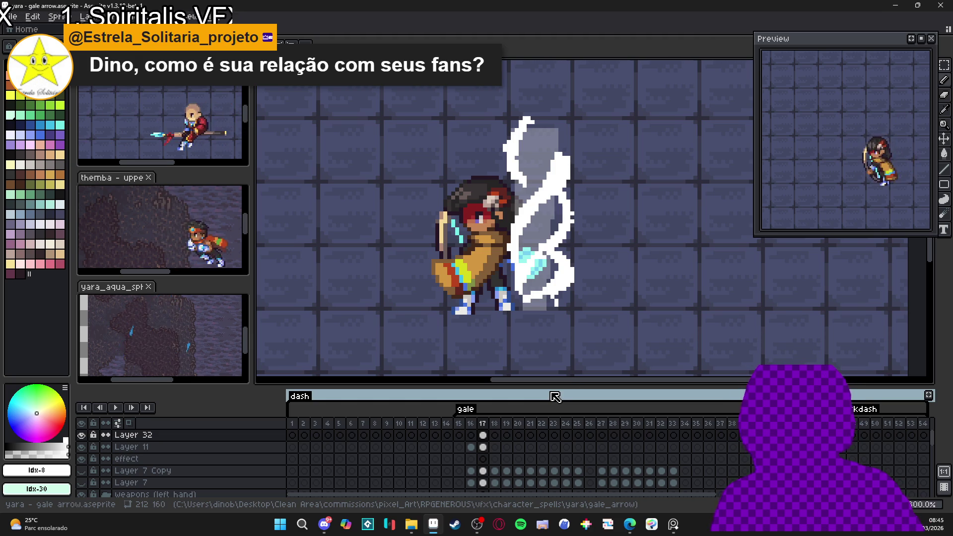
scroll(553, 237, down, 3)
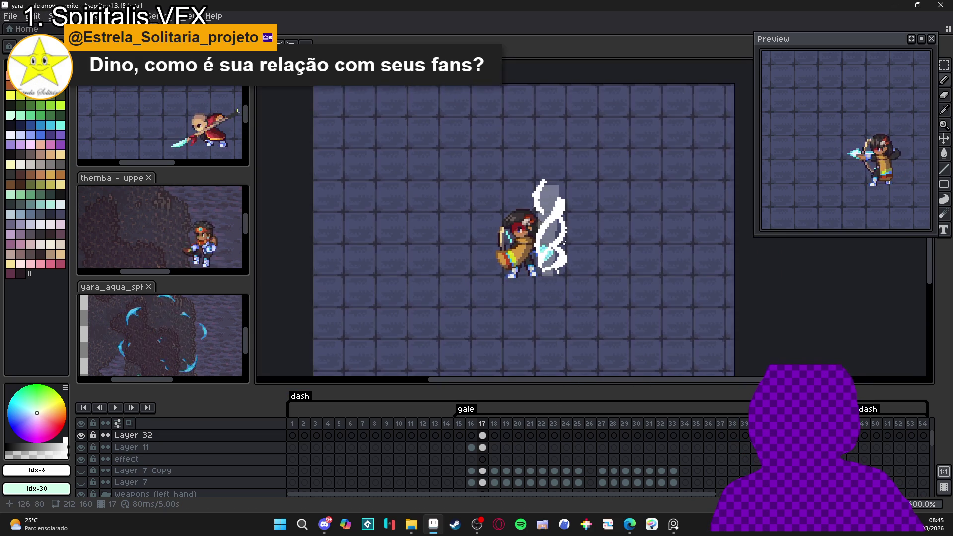
scroll(570, 245, up, 1)
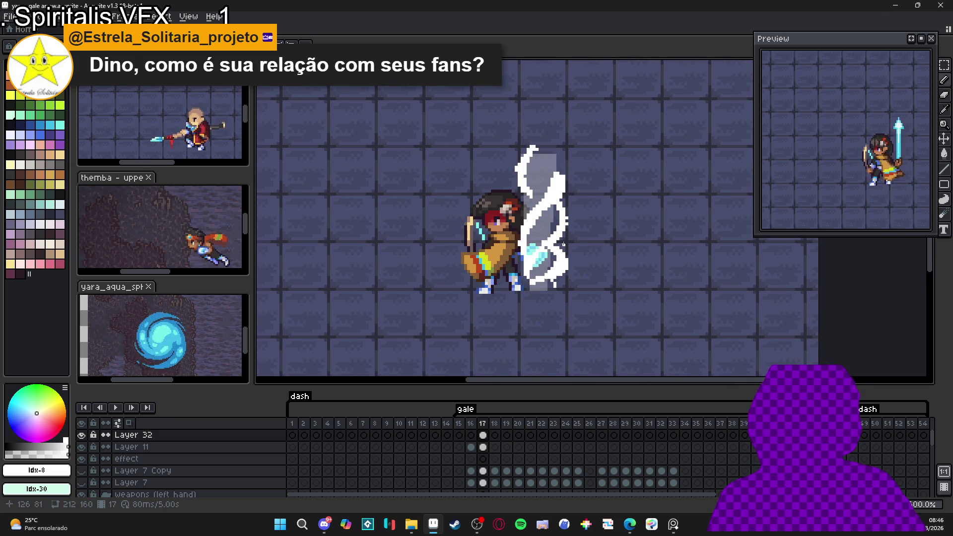
scroll(563, 244, up, 1)
scroll(563, 244, down, 1)
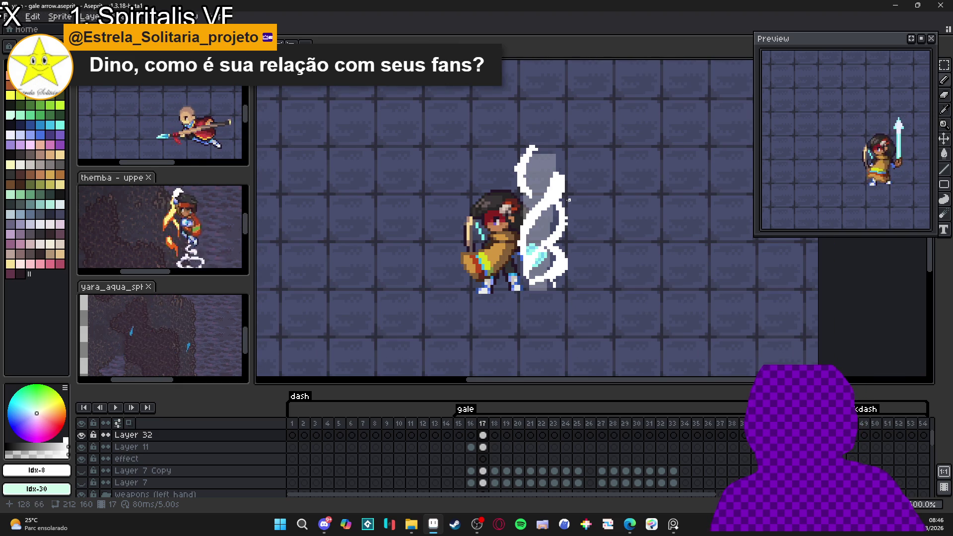
scroll(567, 215, up, 1)
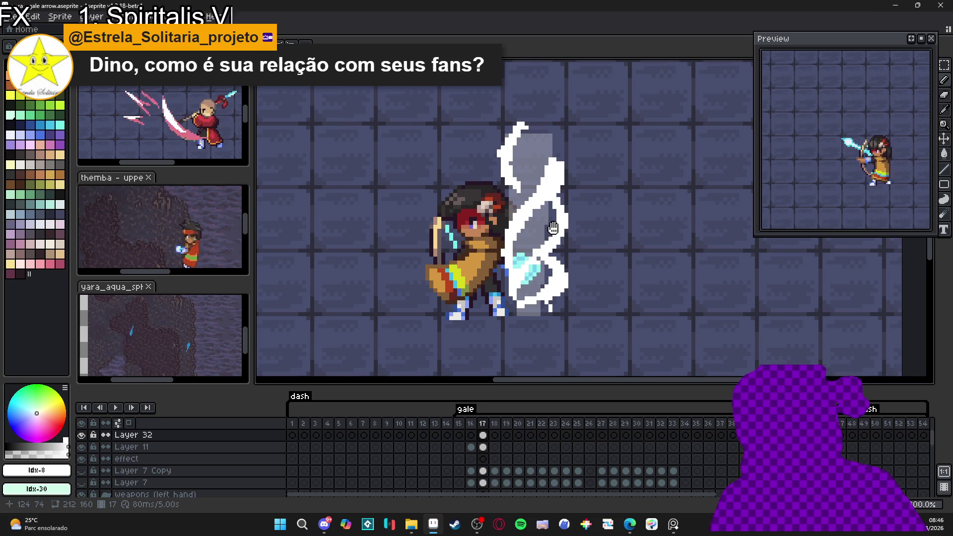
drag(553, 228, 555, 235)
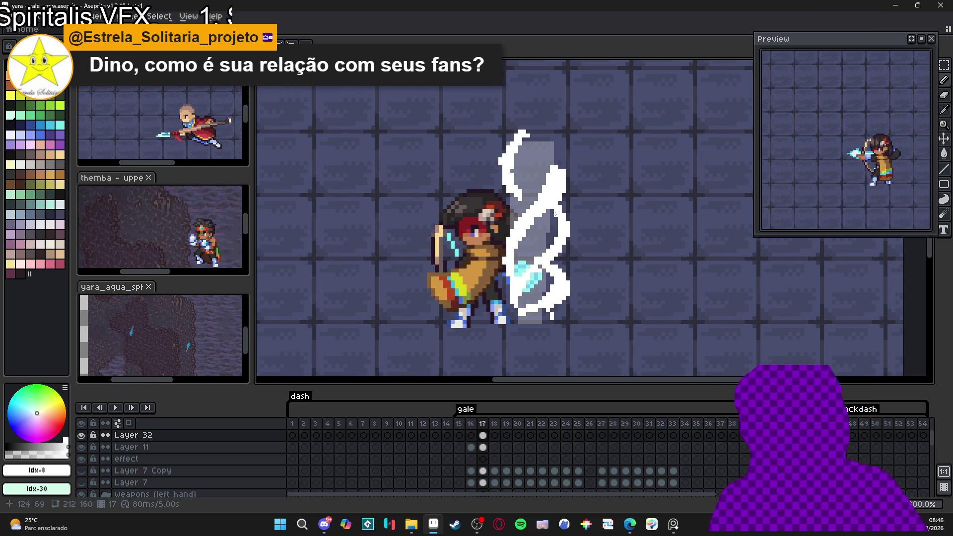
key(ctrl+z)
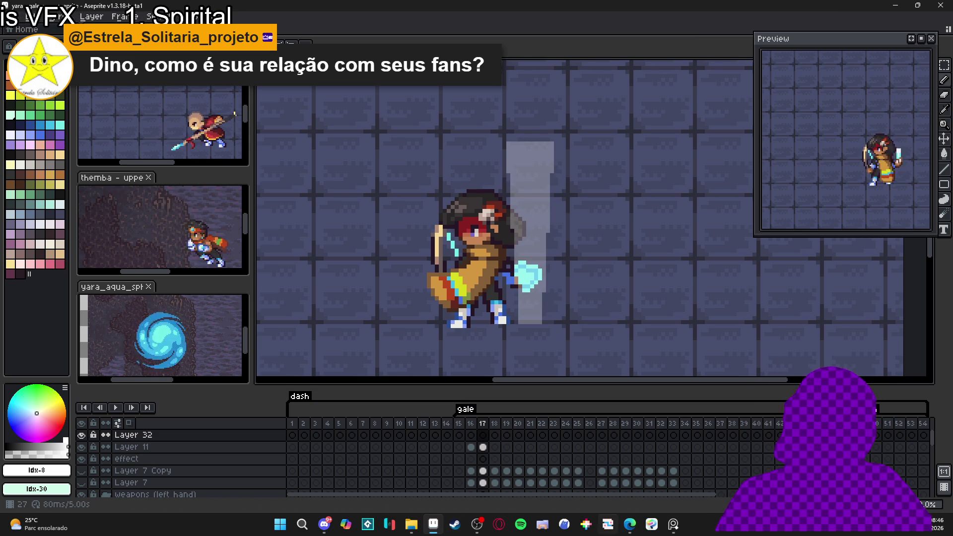
Draw a white curved stroke beside the archer's hand, thickening it and extending it upward
mouse_move(630, 521)
mouse_move(619, 478)
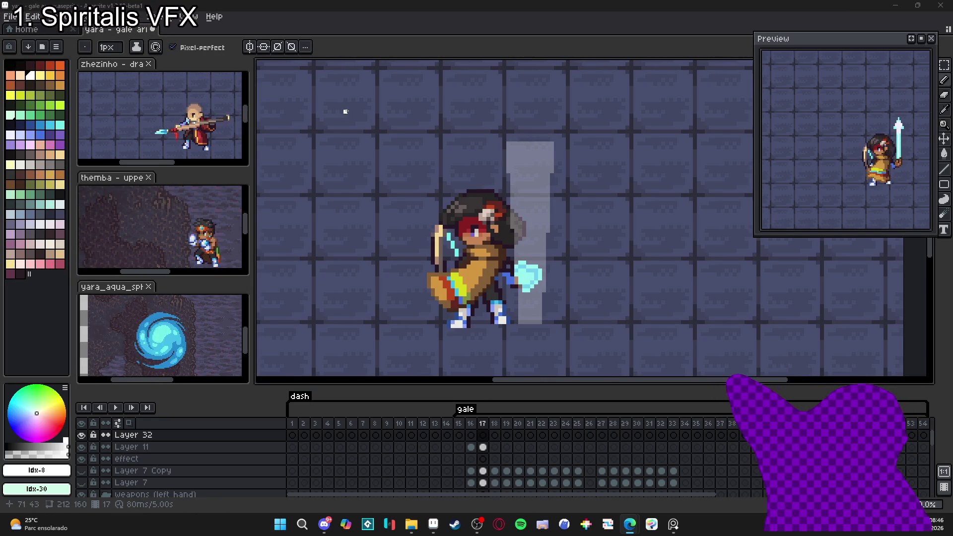
drag(532, 295, 552, 310)
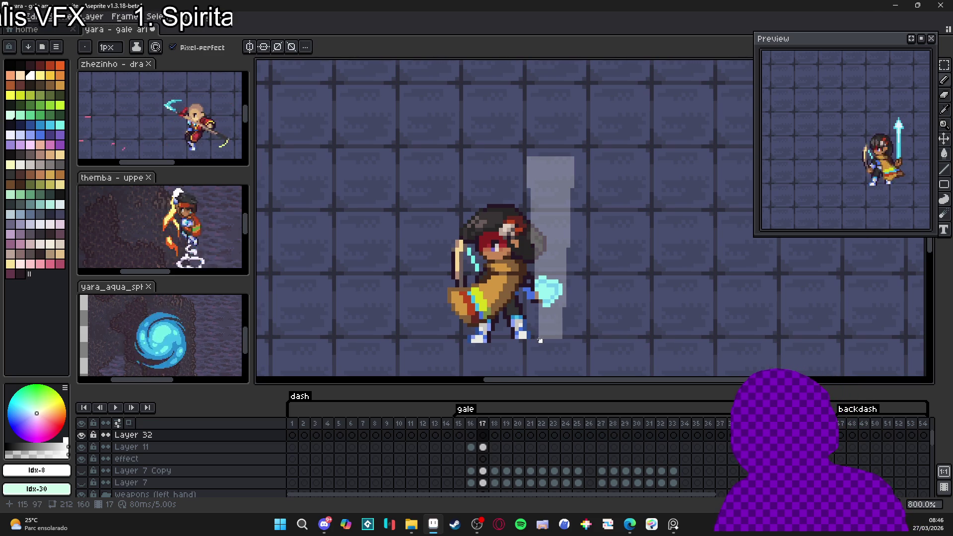
drag(536, 336, 576, 286)
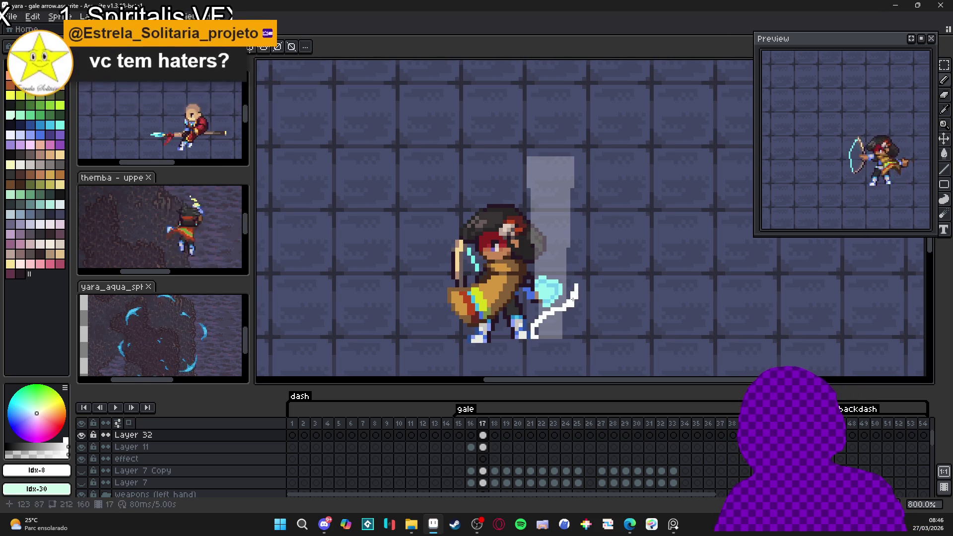
mouse_move(544, 320)
mouse_down()
mouse_move(574, 272)
mouse_move(568, 296)
mouse_up()
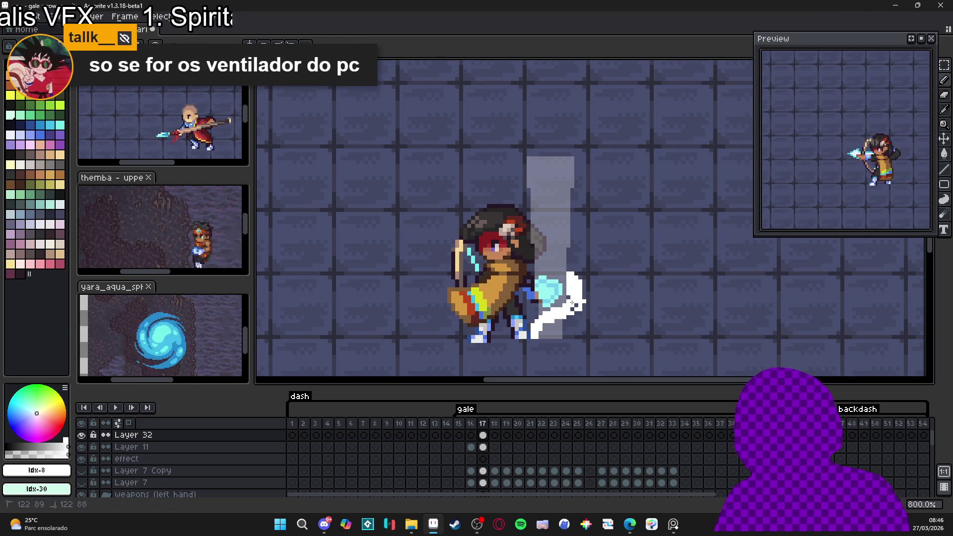
drag(577, 290, 527, 254)
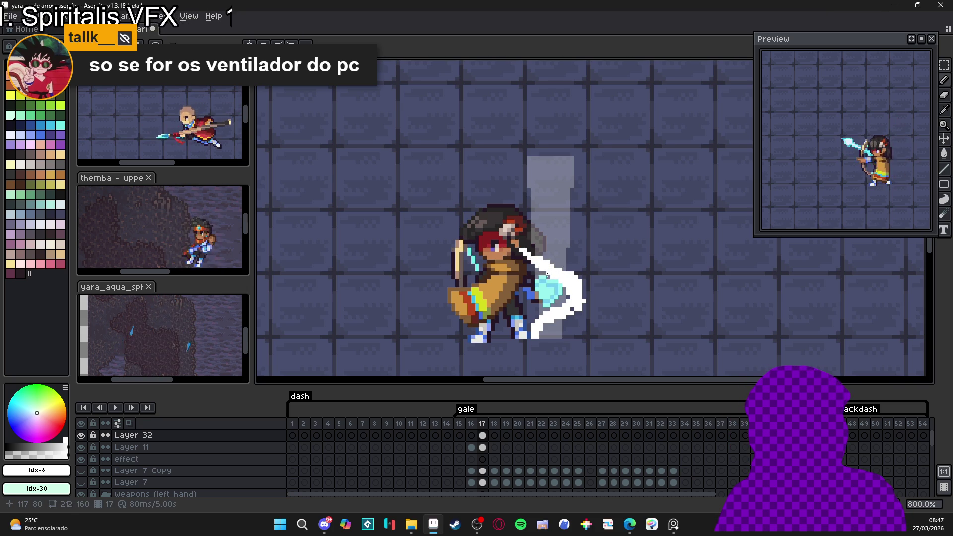
mouse_move(536, 258)
mouse_down()
mouse_move(524, 247)
mouse_move(575, 202)
mouse_up()
Fill in the strand's wavy middle and extend its top tip higher beside the archer
drag(536, 237, 531, 254)
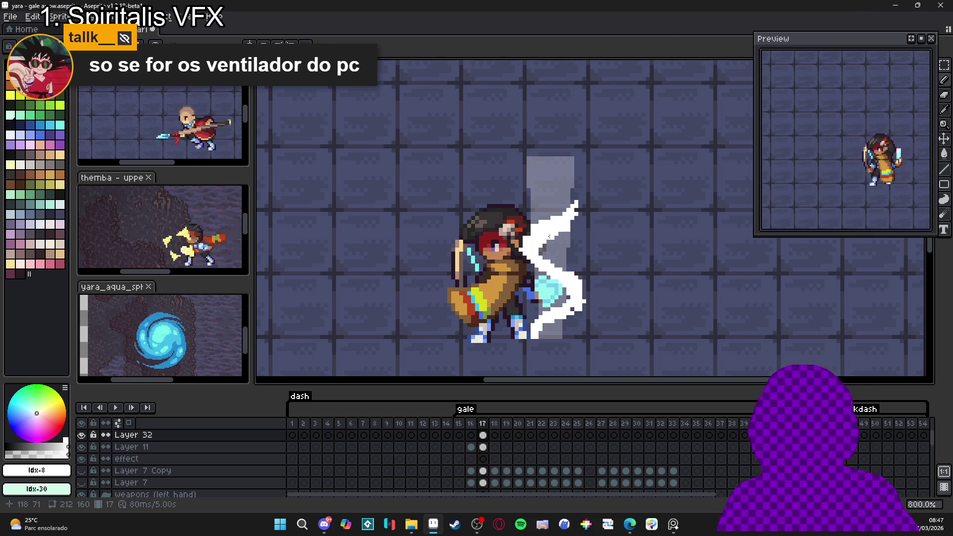
drag(569, 224, 578, 207)
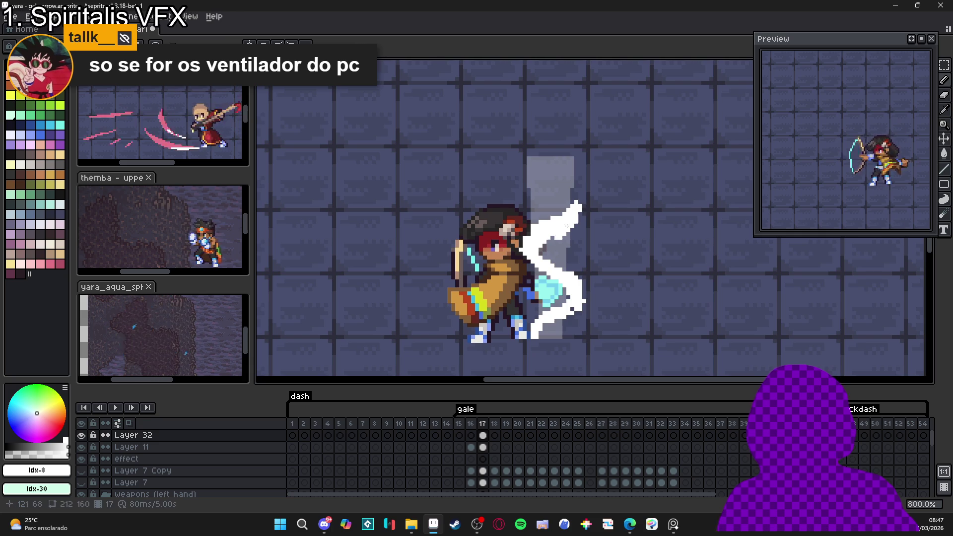
drag(544, 240, 539, 254)
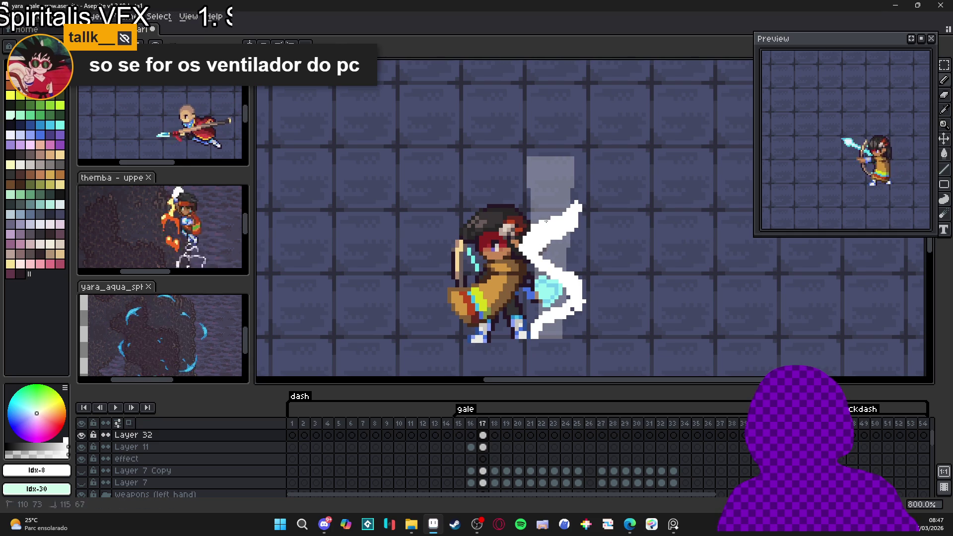
drag(576, 198, 572, 202)
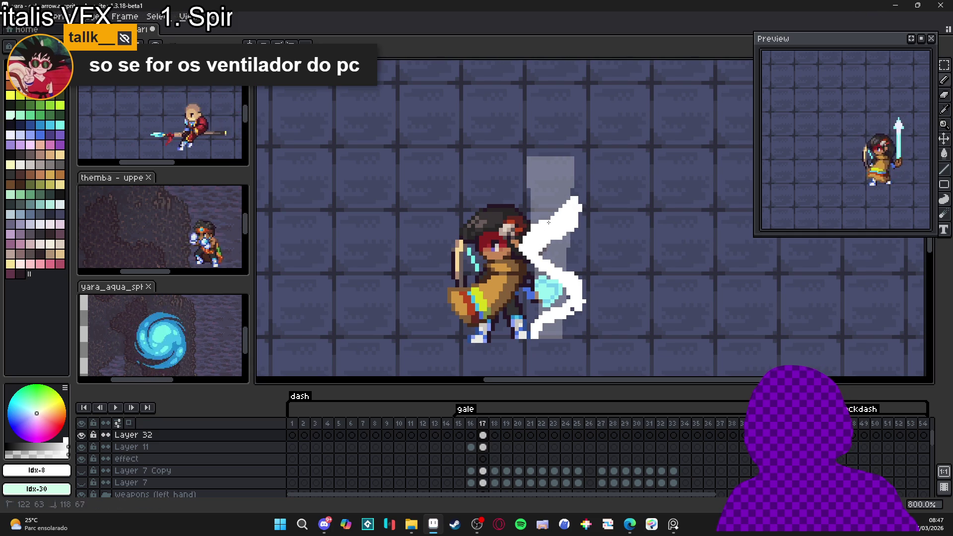
key(e)
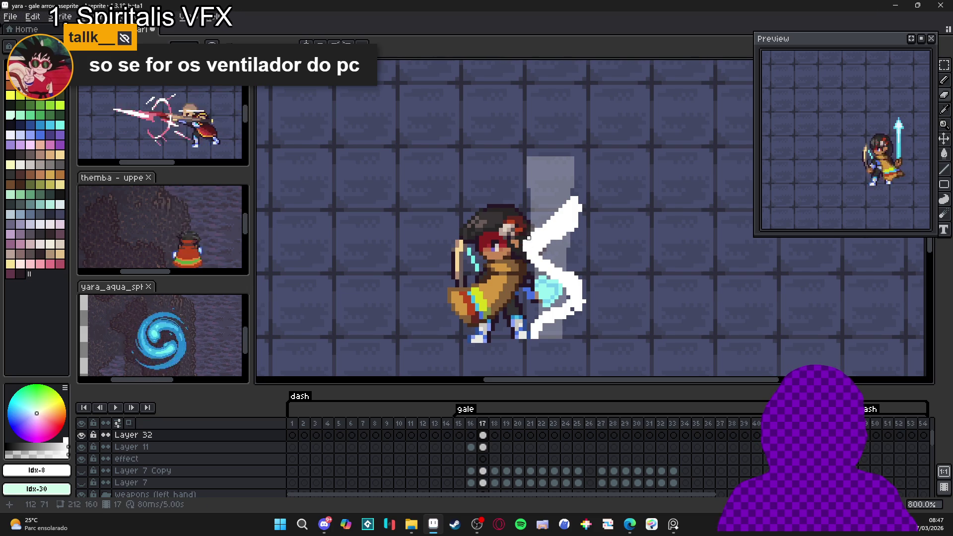
key(b)
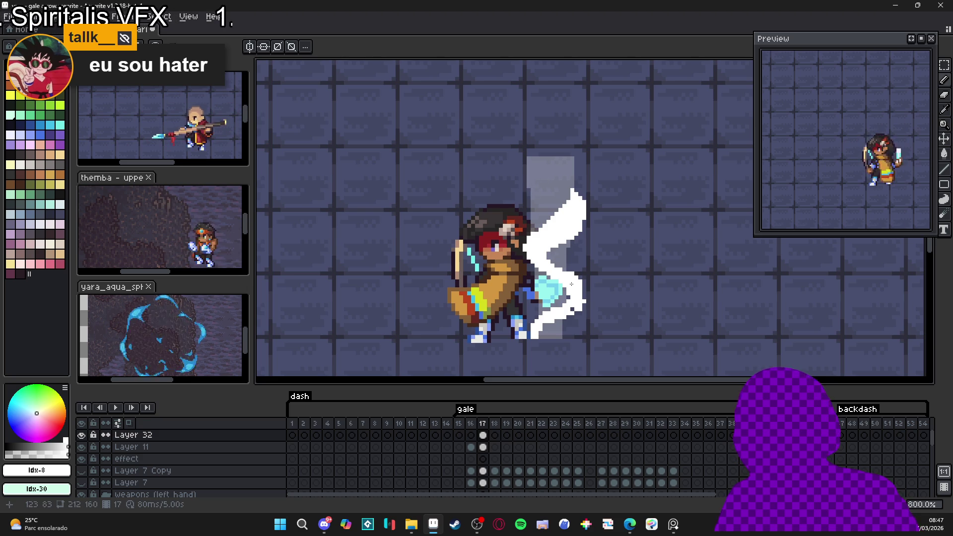
key(b)
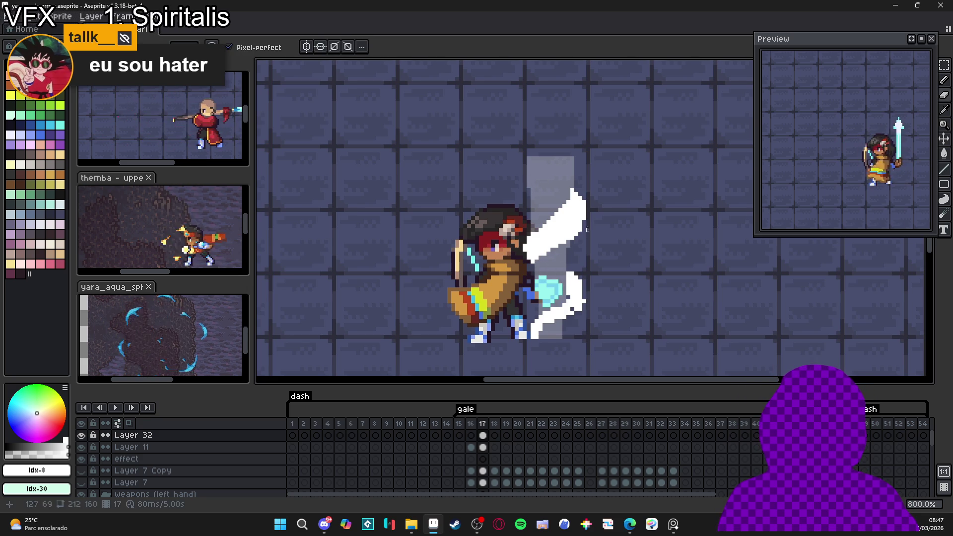
key(l)
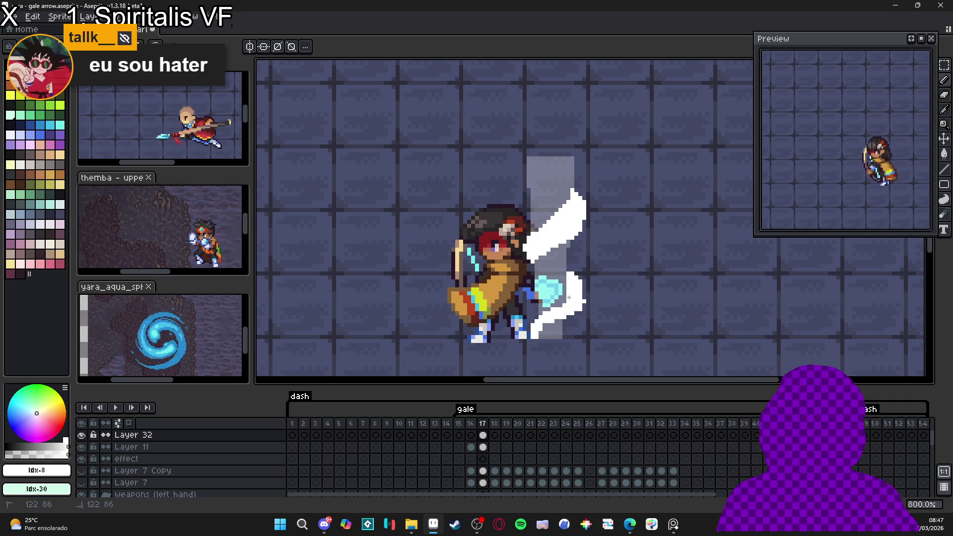
drag(531, 323, 542, 300)
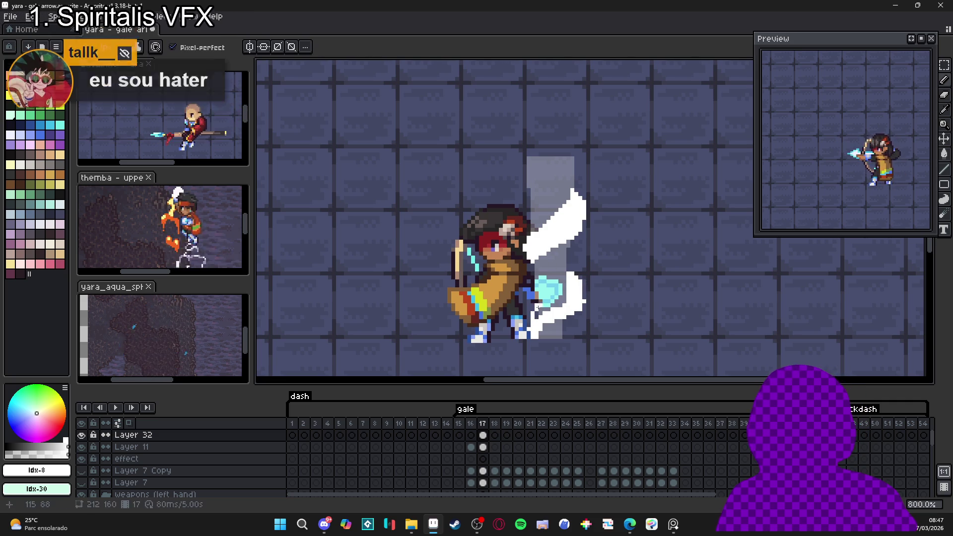
drag(570, 264, 577, 264)
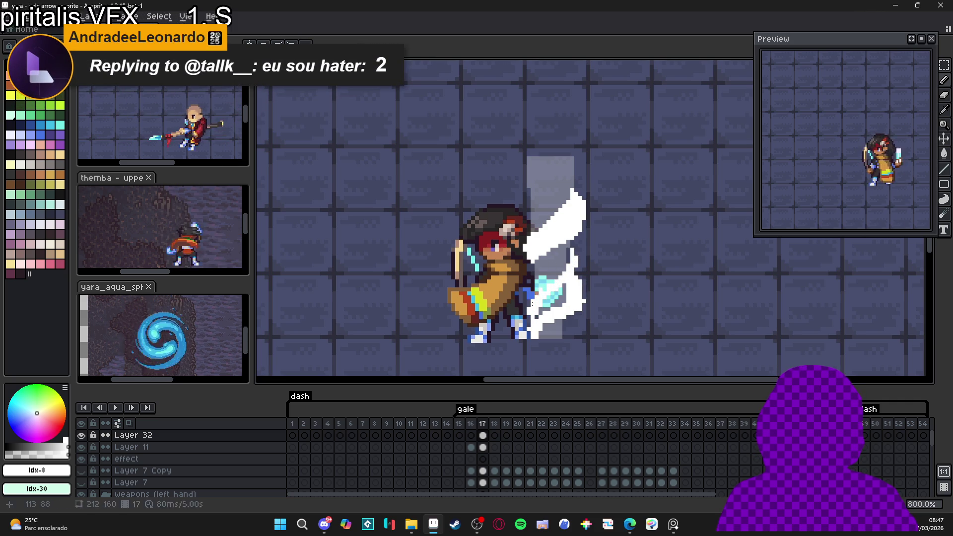
mouse_move(529, 303)
mouse_down()
mouse_move(531, 317)
mouse_move(530, 297)
mouse_move(573, 239)
mouse_move(561, 263)
mouse_up()
click(557, 266)
key(b)
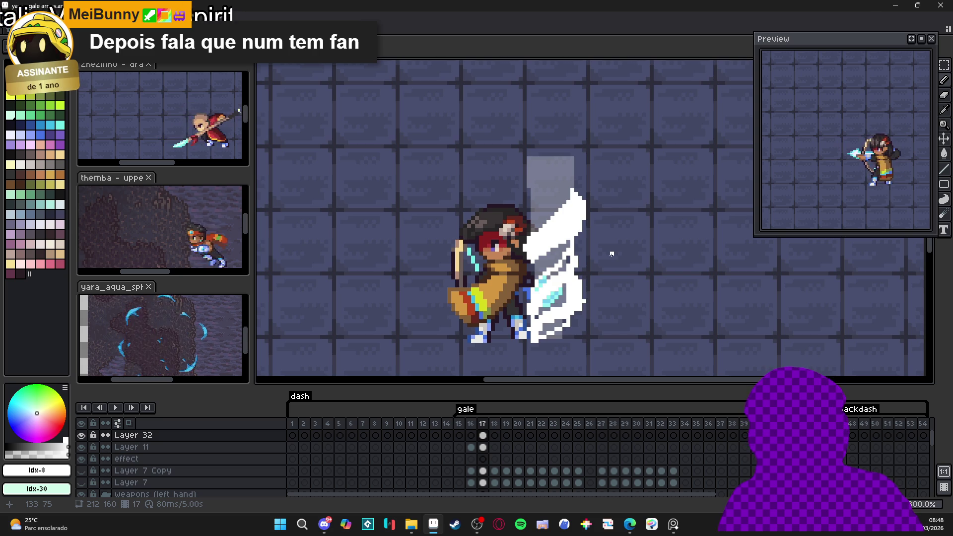
scroll(602, 226, up, 4)
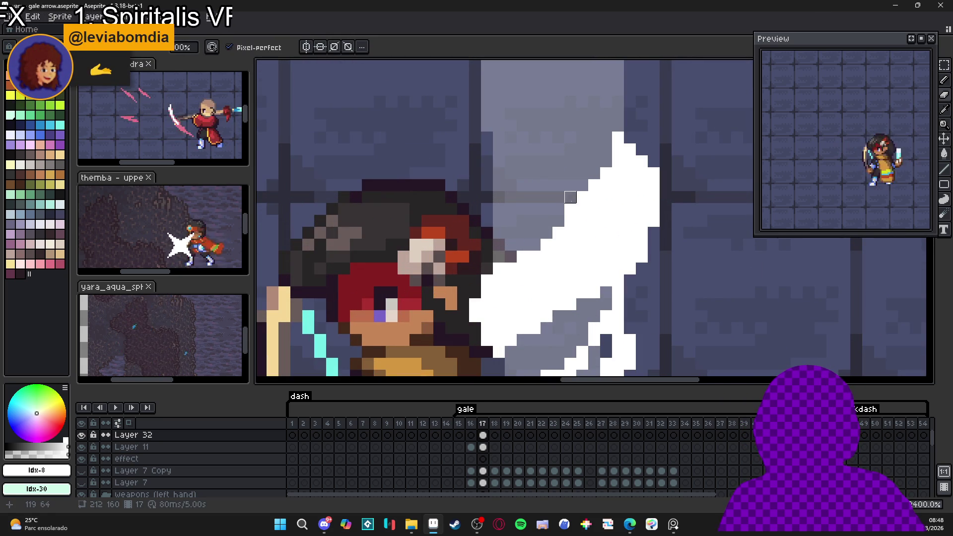
scroll(570, 209, down, 5)
scroll(553, 235, up, 3)
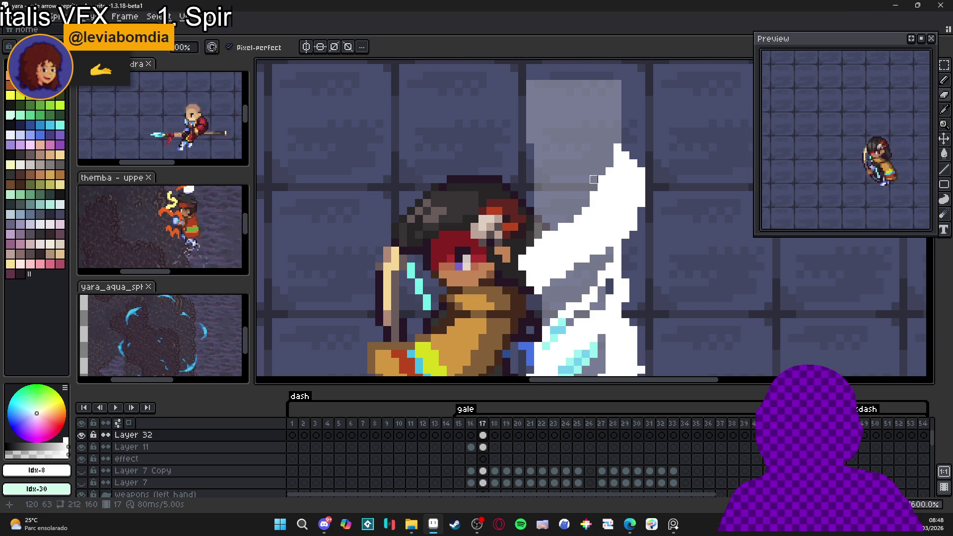
scroll(609, 164, down, 4)
scroll(585, 229, up, 2)
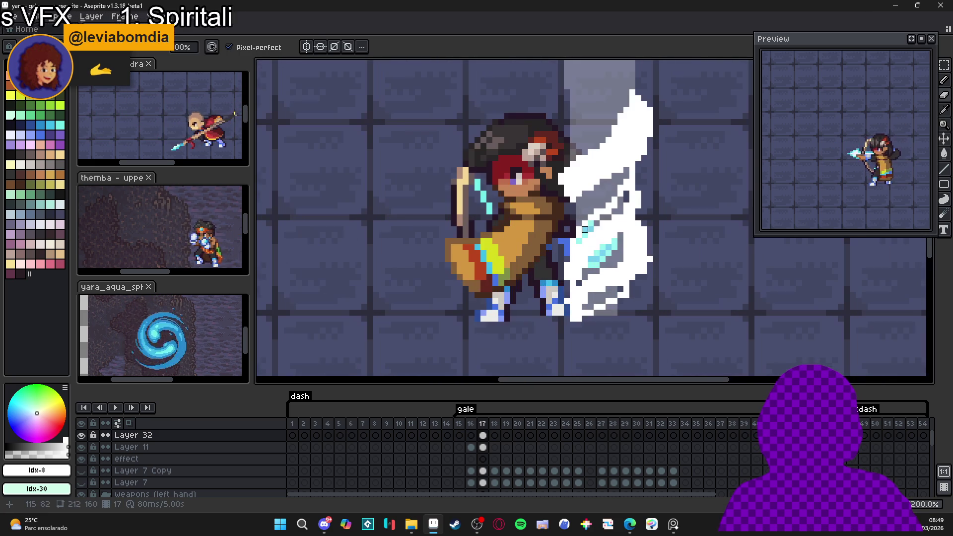
scroll(591, 218, down, 1)
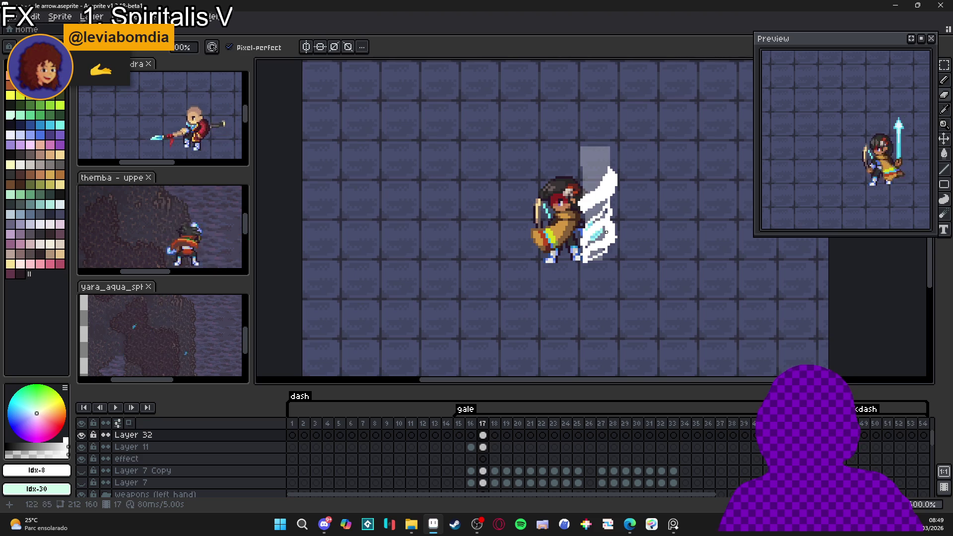
scroll(604, 234, up, 6)
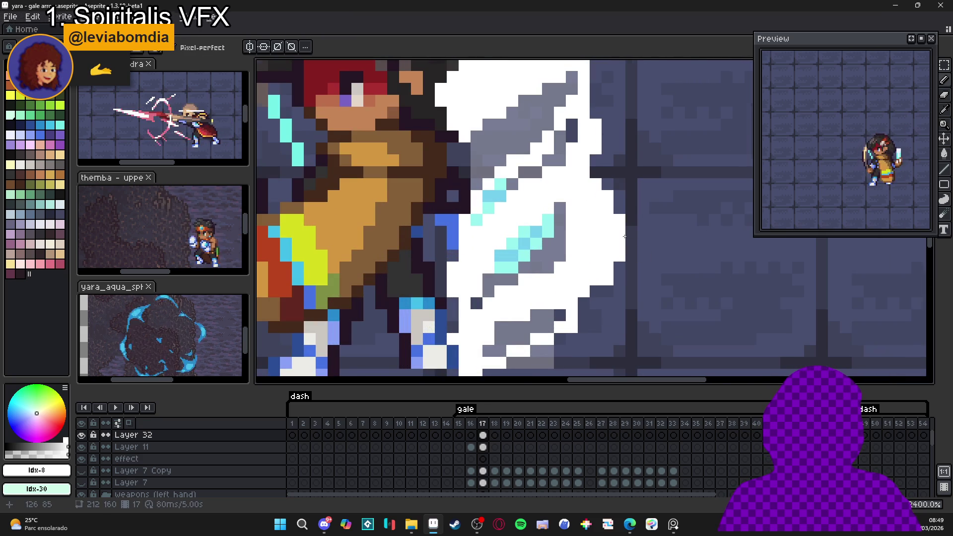
scroll(624, 226, down, 5)
scroll(613, 267, up, 2)
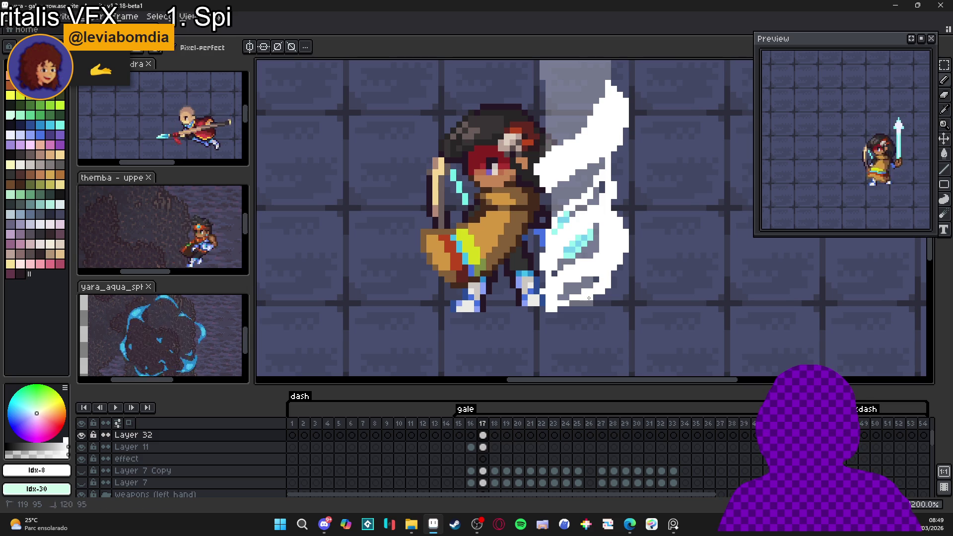
scroll(578, 288, down, 4)
scroll(575, 285, up, 4)
scroll(571, 279, down, 3)
scroll(572, 279, up, 5)
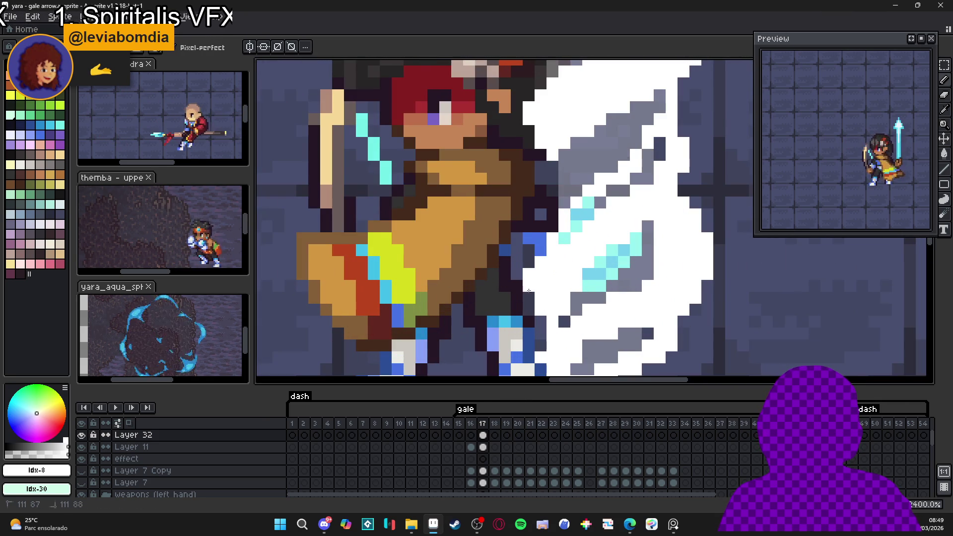
scroll(535, 297, down, 4)
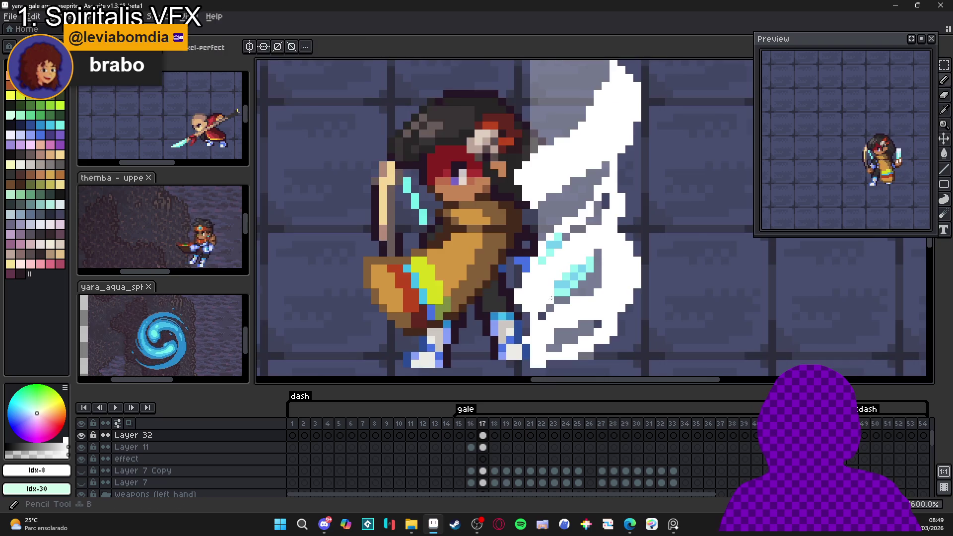
scroll(536, 297, up, 3)
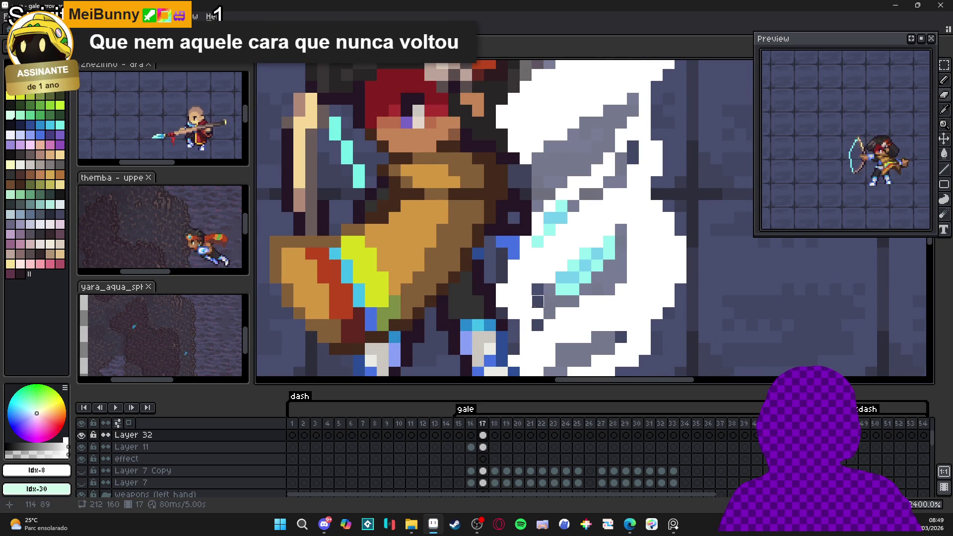
scroll(538, 307, down, 4)
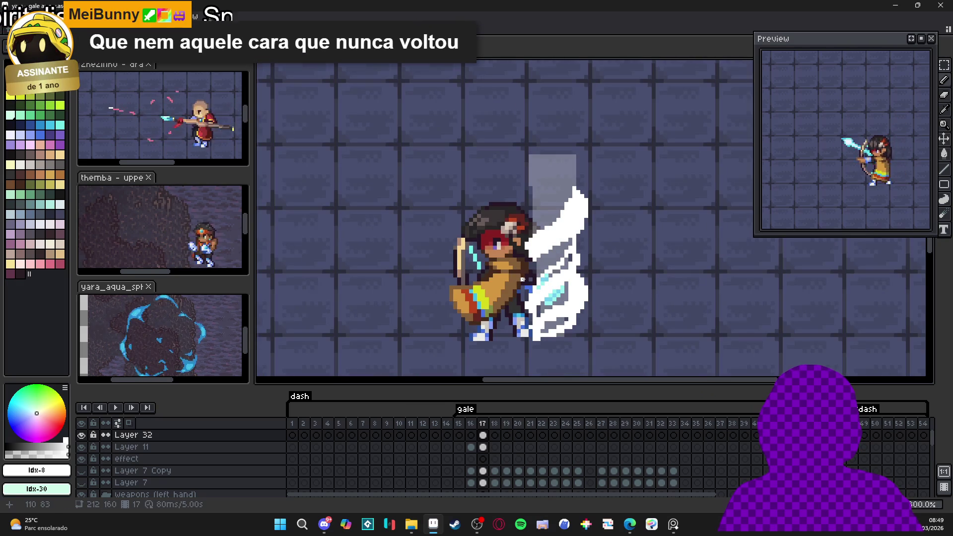
scroll(522, 283, up, 4)
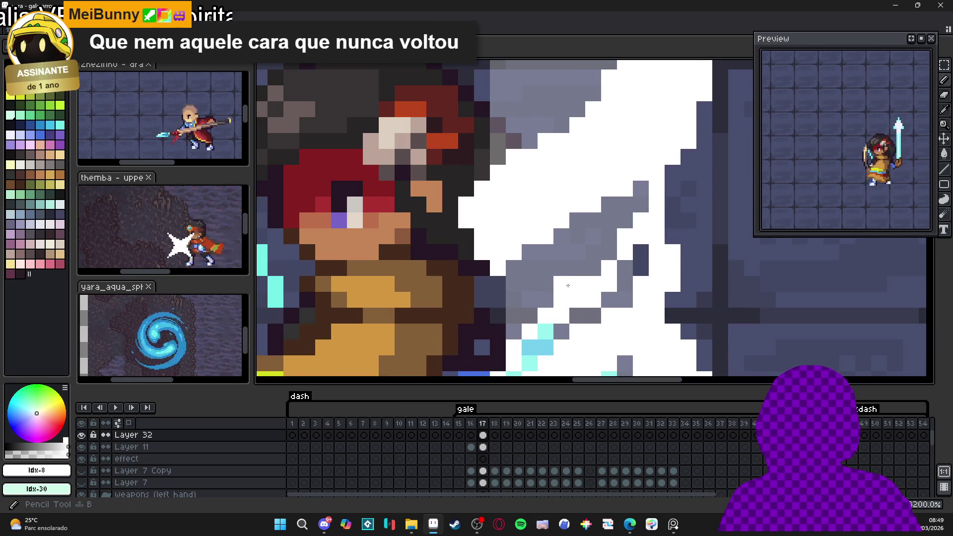
scroll(551, 322, down, 2)
scroll(549, 326, down, 4)
scroll(536, 336, up, 5)
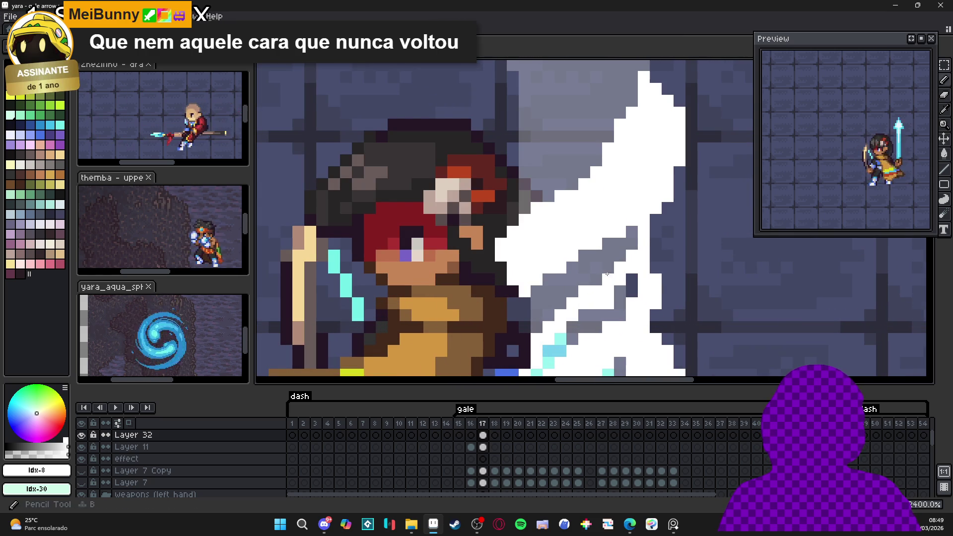
key(b)
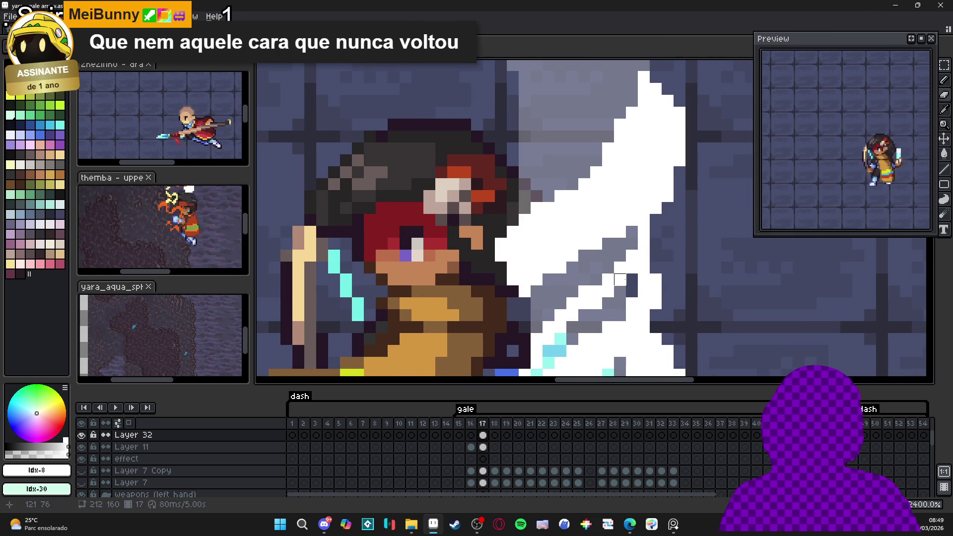
scroll(611, 308, down, 4)
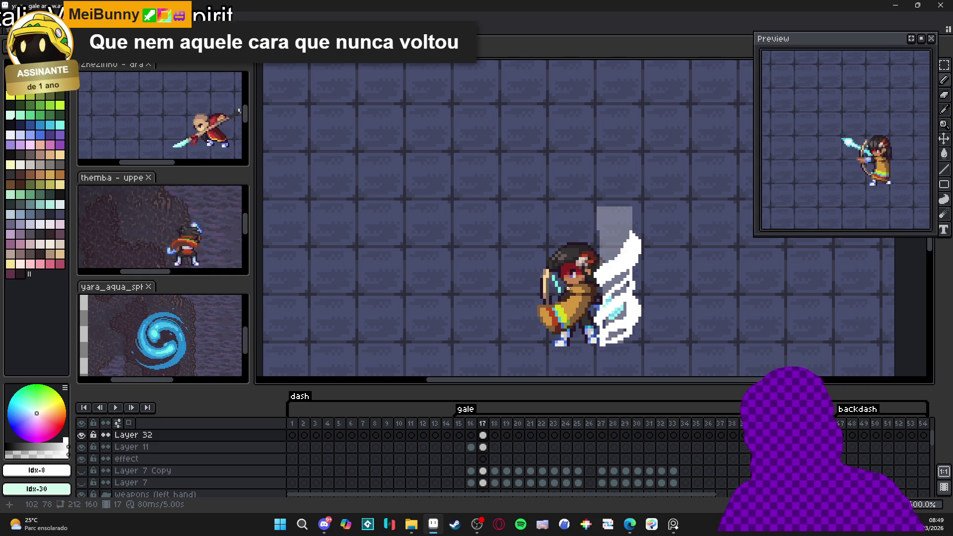
scroll(571, 292, down, 1)
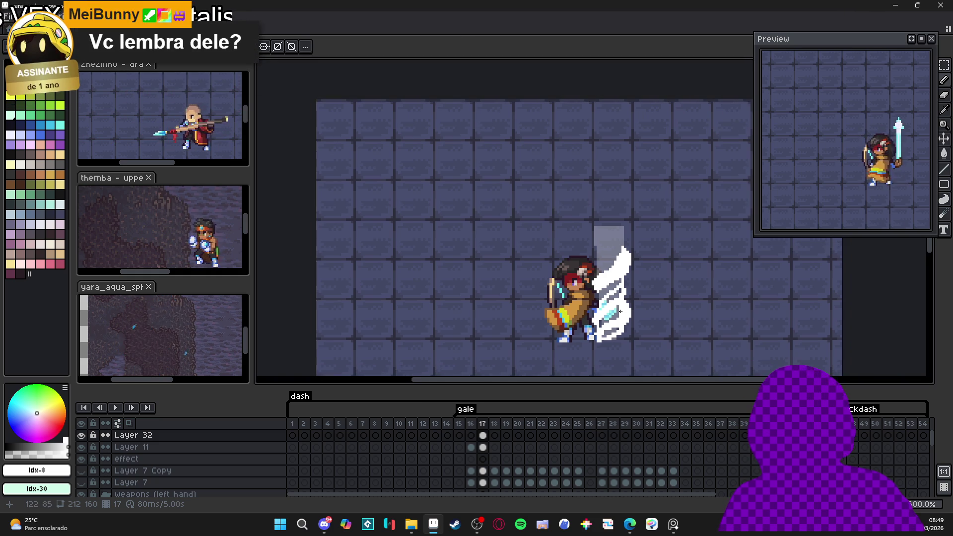
drag(580, 294, 552, 285)
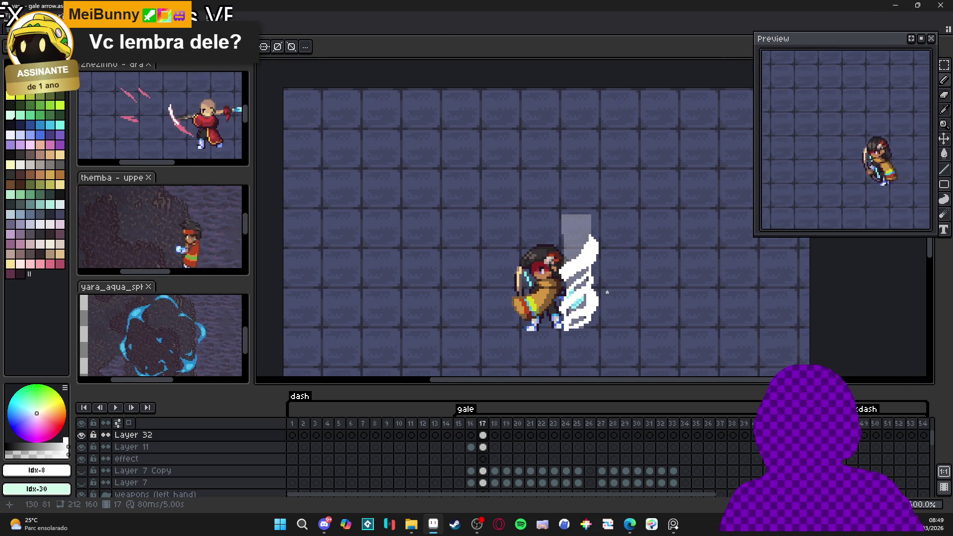
scroll(590, 239, up, 2)
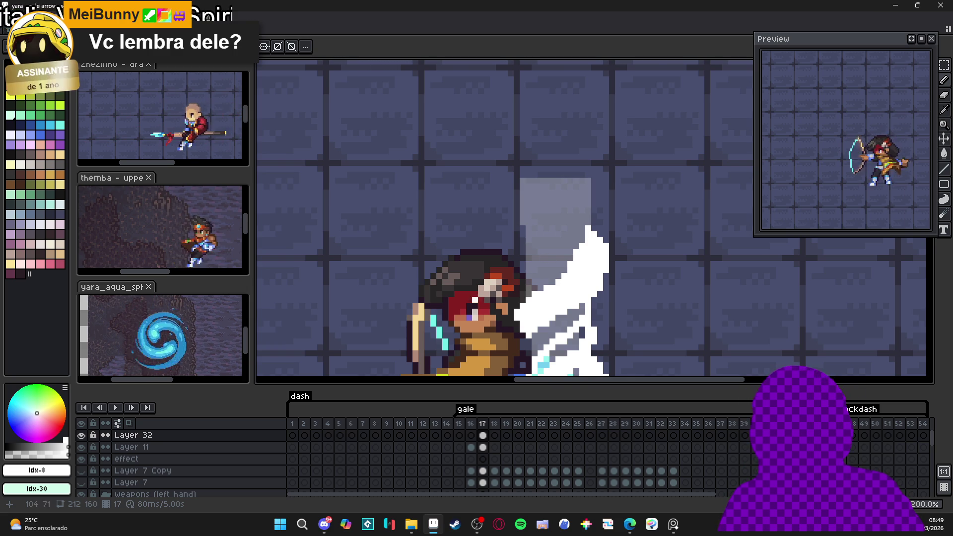
scroll(553, 289, down, 2)
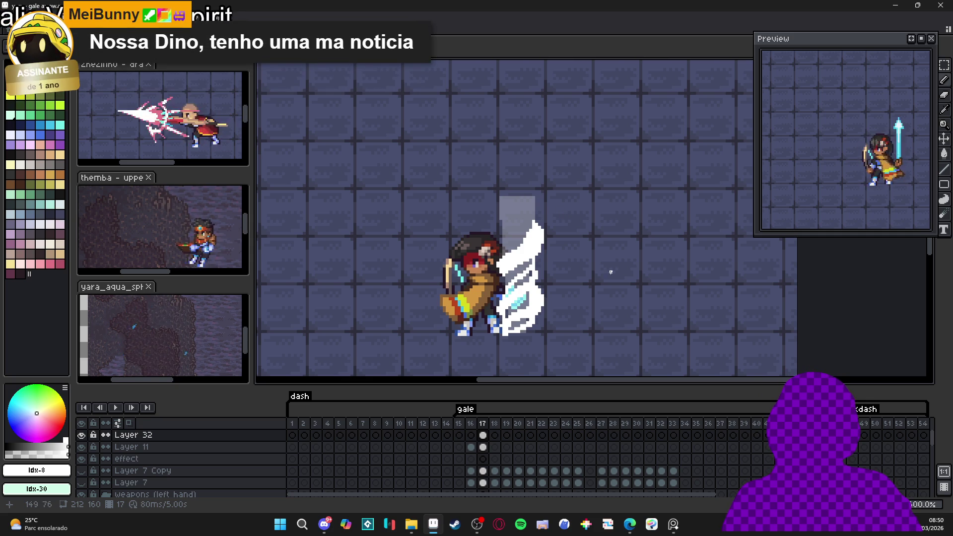
click(470, 435)
Delete the old white swoosh from Layer 32's frame 17 cel, undoing a stray test mark
click(483, 435)
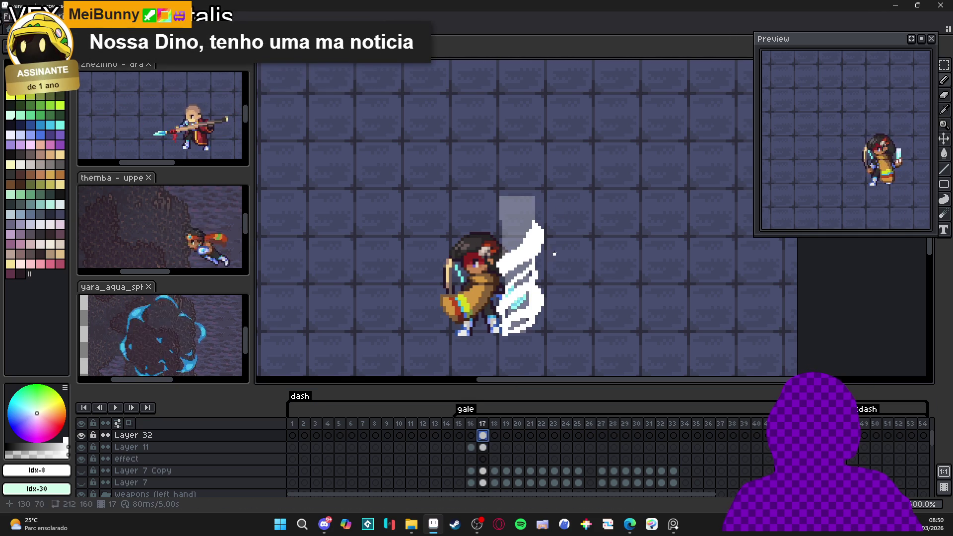
scroll(537, 226, up, 2)
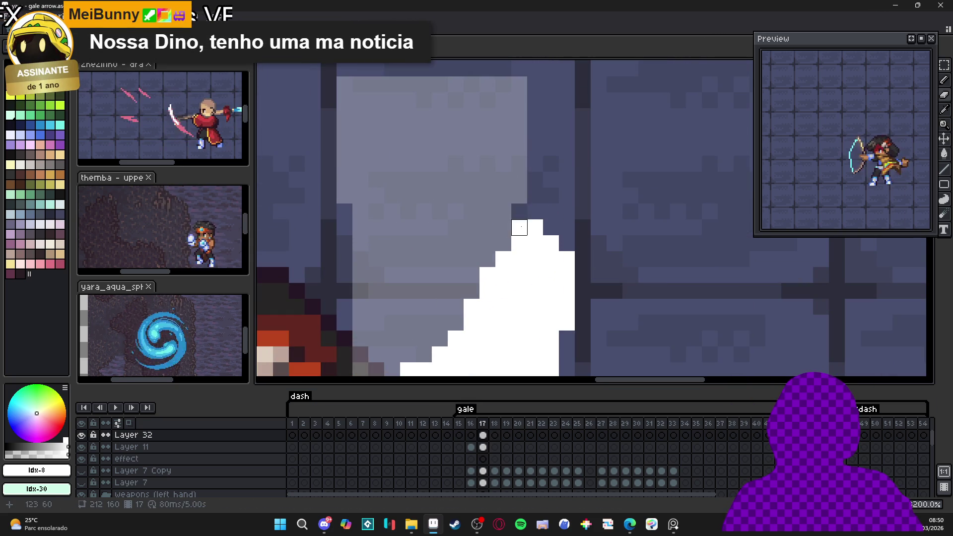
scroll(521, 240, down, 1)
scroll(521, 240, down, 1)
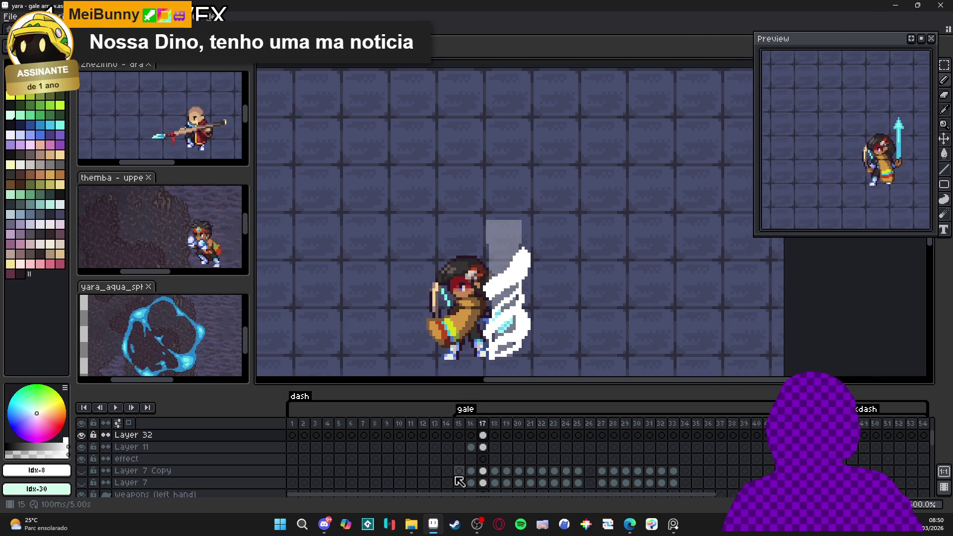
click(81, 435)
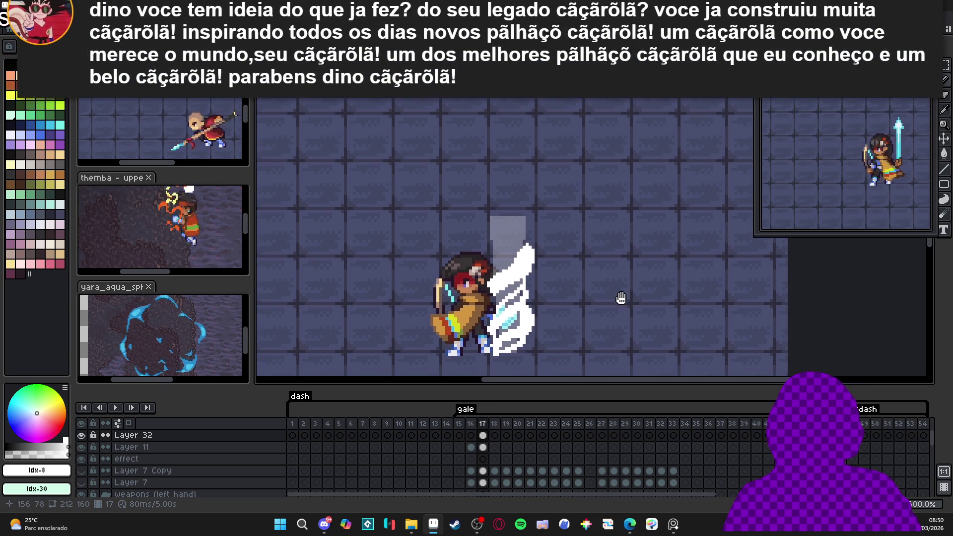
key(Delete)
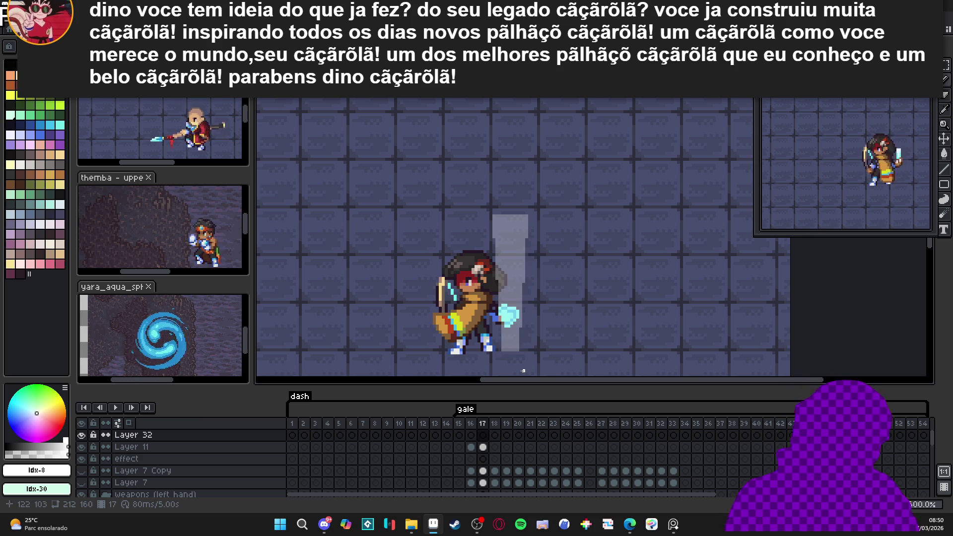
scroll(509, 342, up, 1)
scroll(509, 342, up, 1)
scroll(499, 347, down, 1)
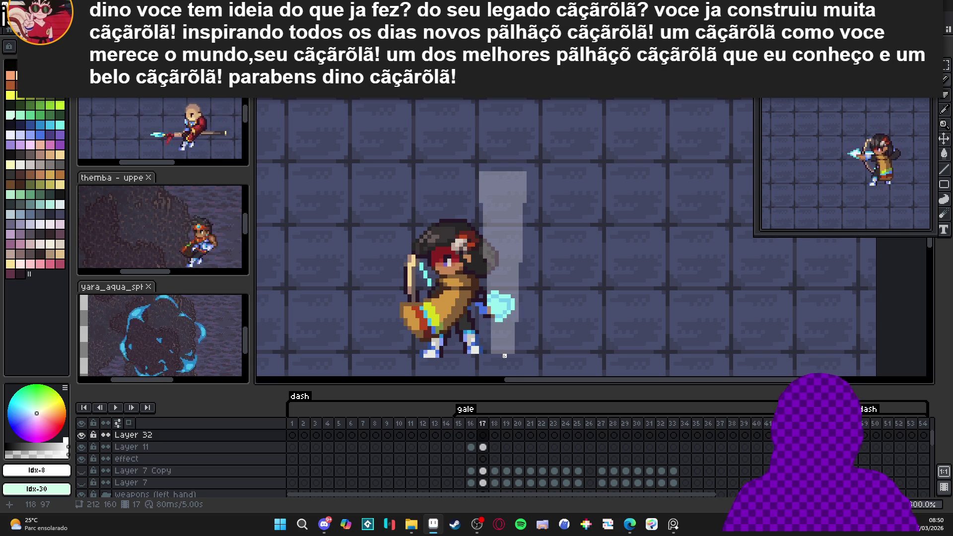
click(479, 167)
key(ctrl+z)
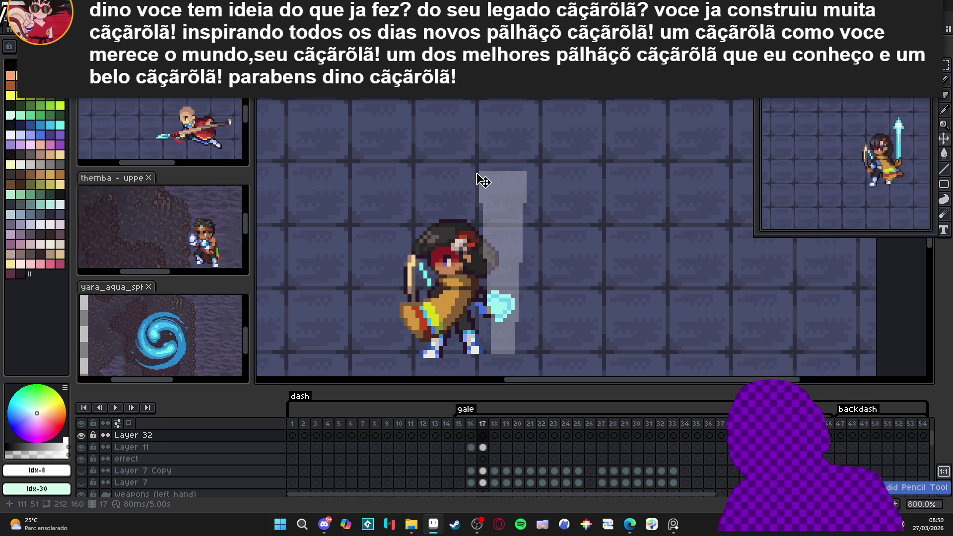
drag(477, 173, 526, 182)
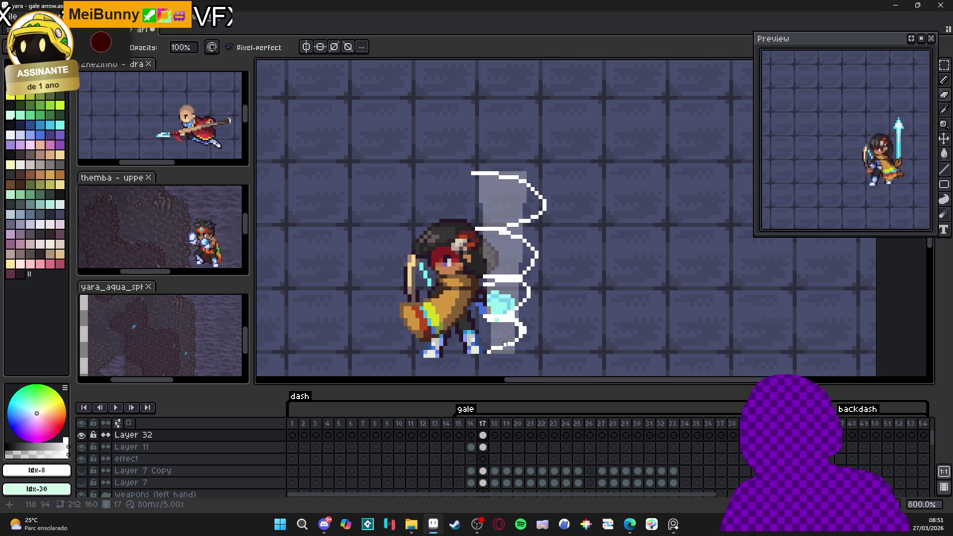
key(b)
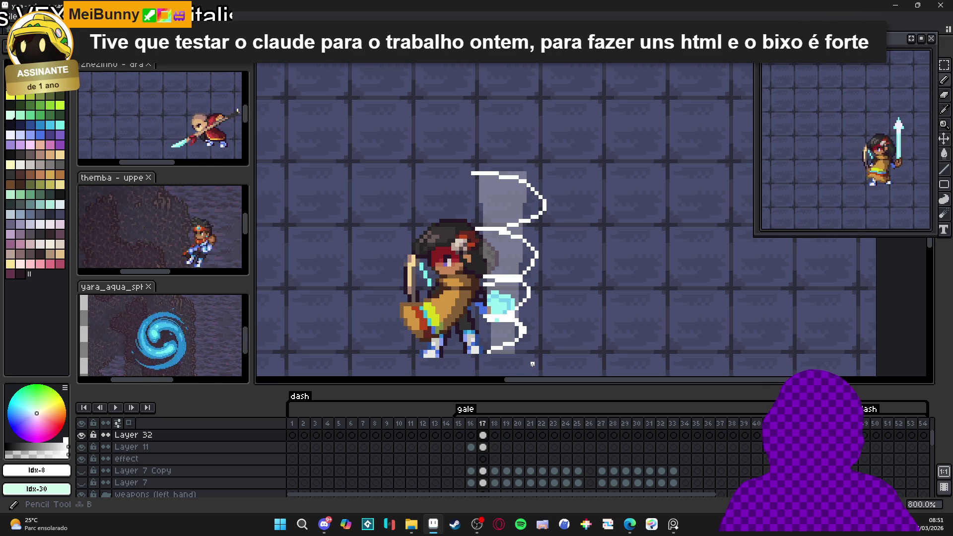
key(Delete)
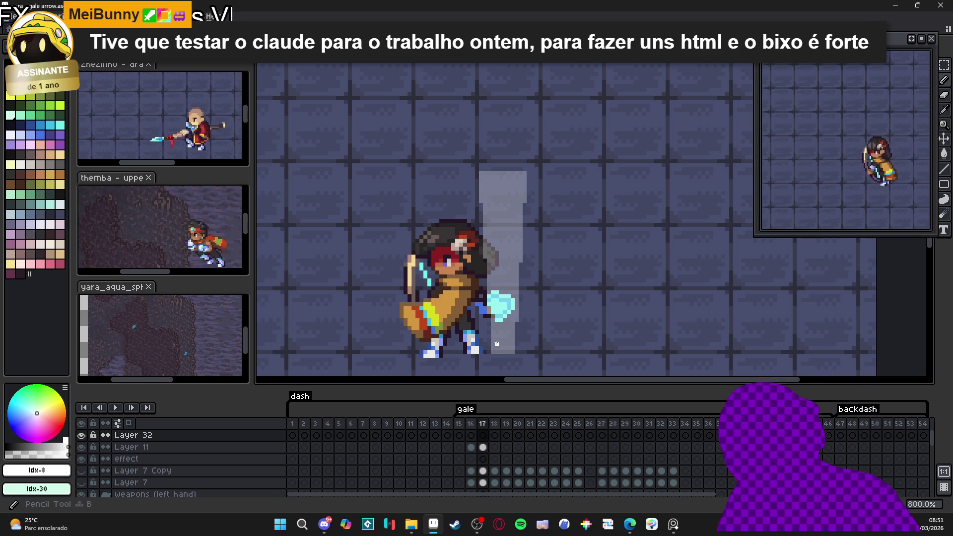
Draw tall white vertical strokes beside the archer's bow on Layer 32, frame 17
drag(491, 330, 491, 347)
mouse_move(488, 294)
mouse_down()
mouse_move(503, 257)
mouse_move(506, 317)
mouse_move(522, 307)
mouse_up()
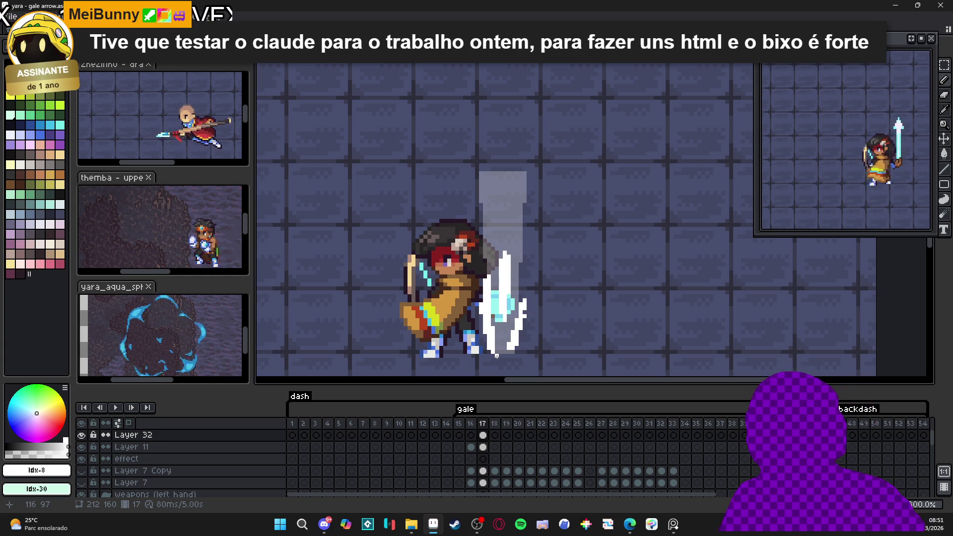
click(477, 524)
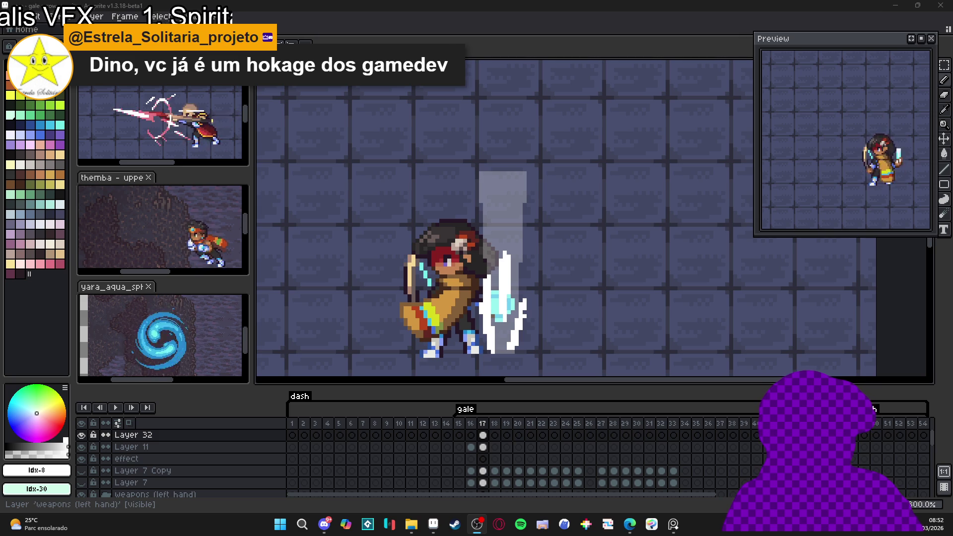
Return to Aseprite, zoom around the streak with the Pencil ready, and reselect Layer 32's frame 17 cel
key(alt+Tab)
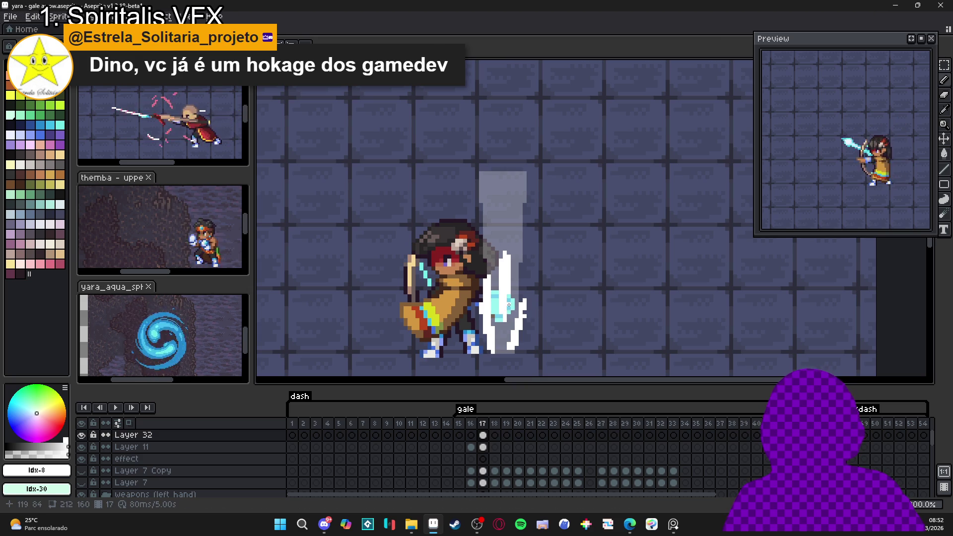
scroll(502, 289, down, 1)
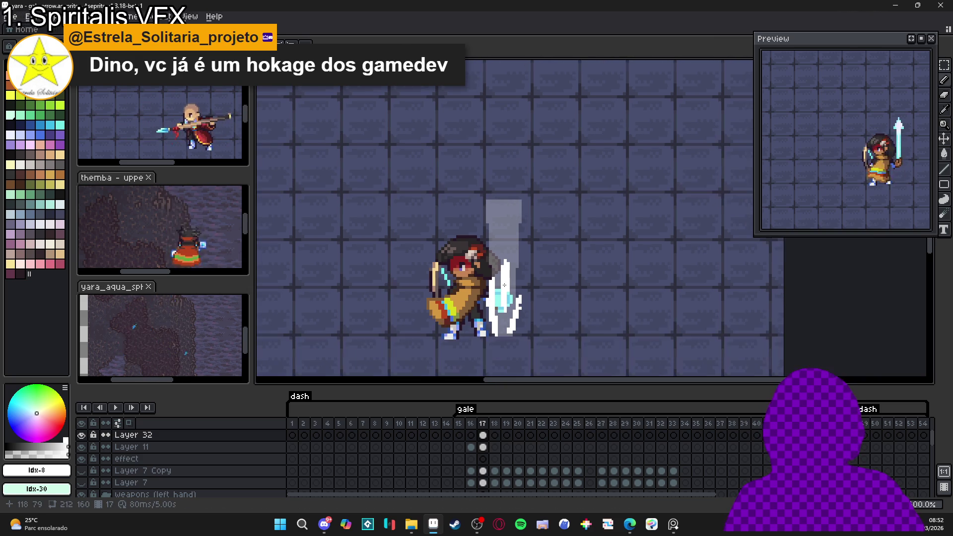
scroll(501, 318, up, 3)
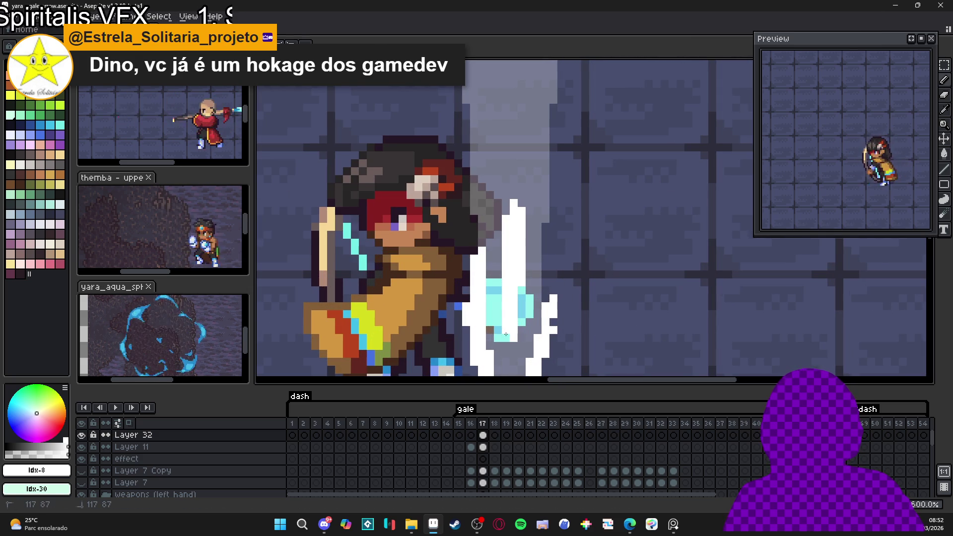
key(b)
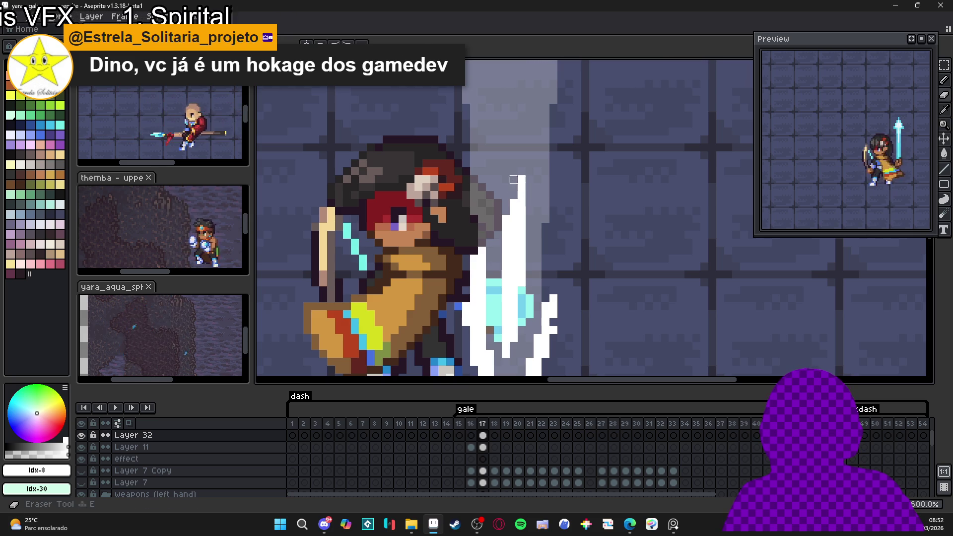
scroll(509, 197, down, 3)
scroll(508, 240, up, 3)
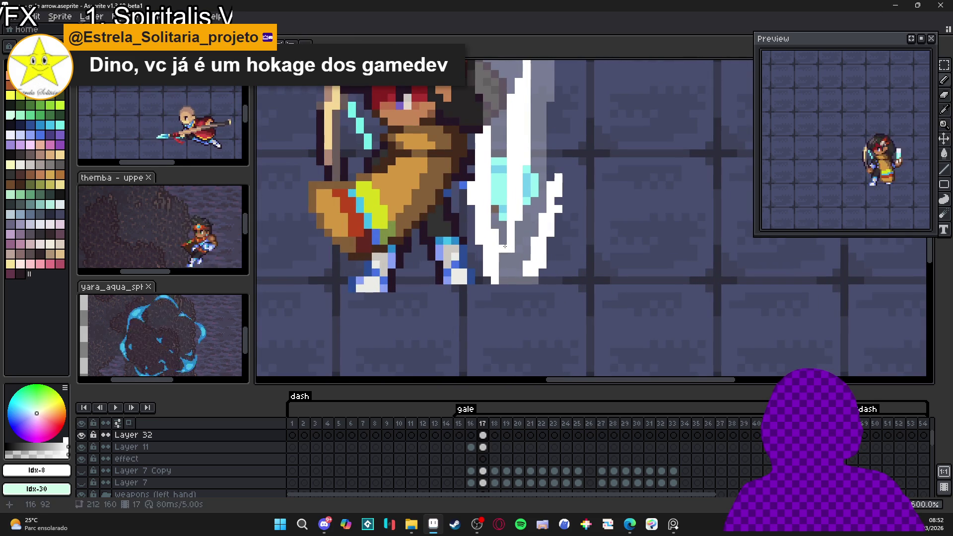
scroll(502, 281, down, 3)
scroll(502, 281, up, 3)
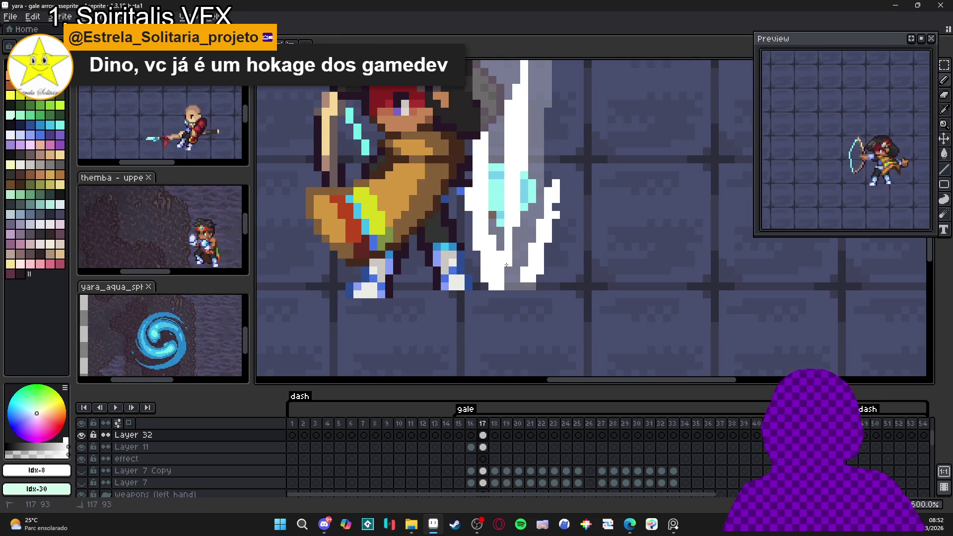
scroll(513, 234, down, 1)
scroll(520, 228, up, 1)
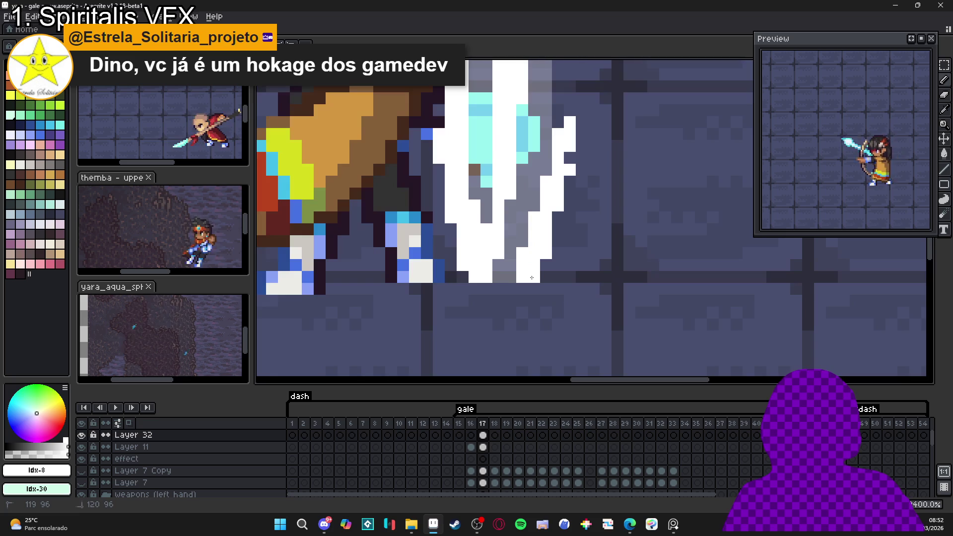
scroll(531, 221, down, 1)
scroll(549, 209, up, 3)
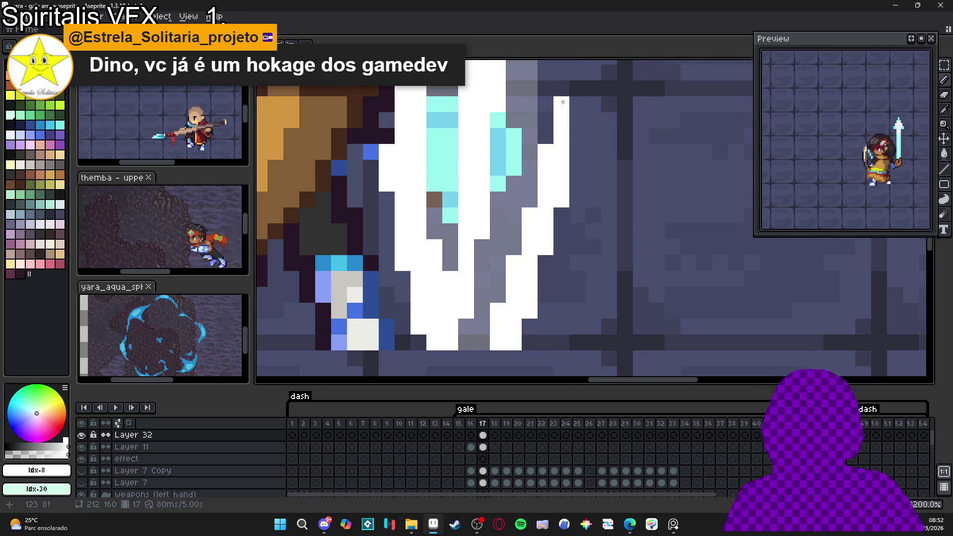
scroll(554, 243, down, 5)
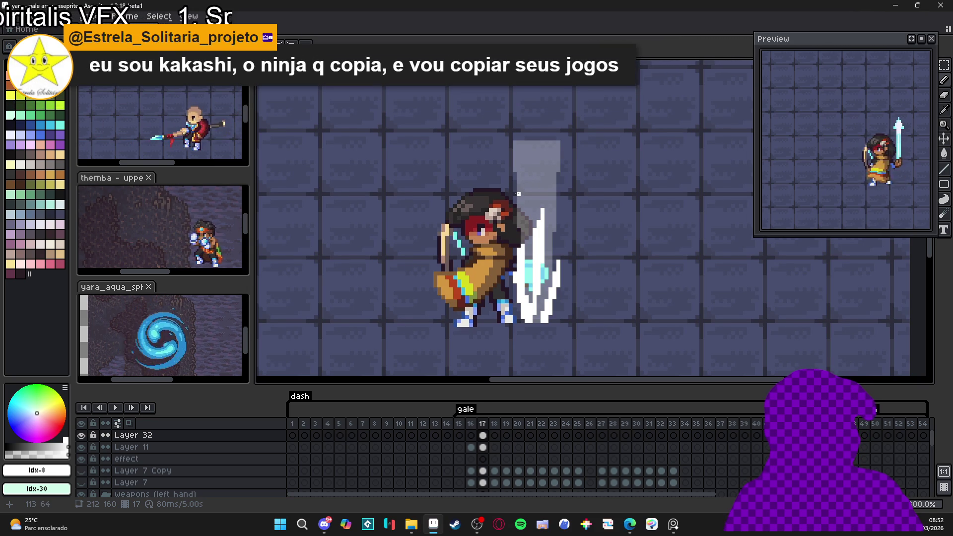
click(482, 437)
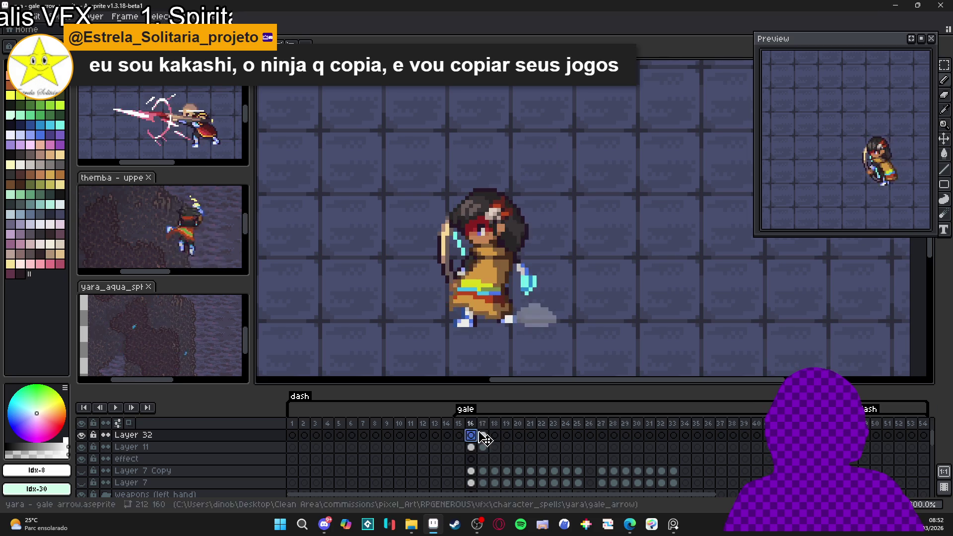
Hide Layer 11's grey beam and reselect Layer 32's cel at frame 17
click(483, 447)
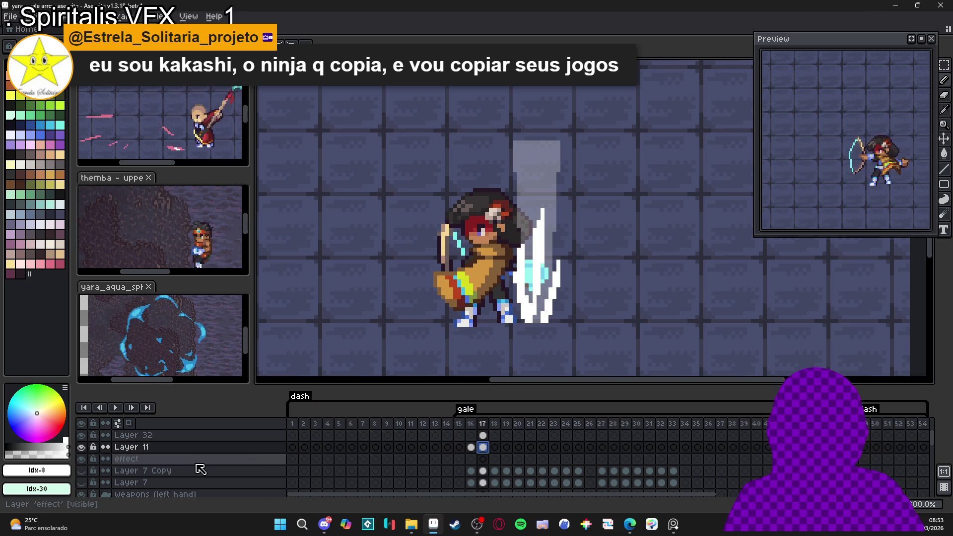
click(81, 447)
click(483, 435)
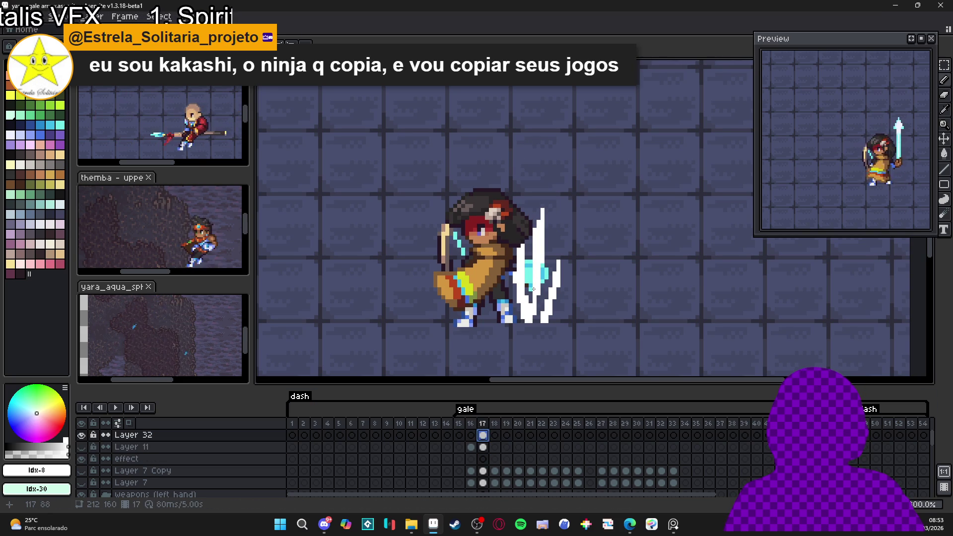
Touch up the upper and lower parts of the white spike beside the archer
scroll(533, 289, up, 1)
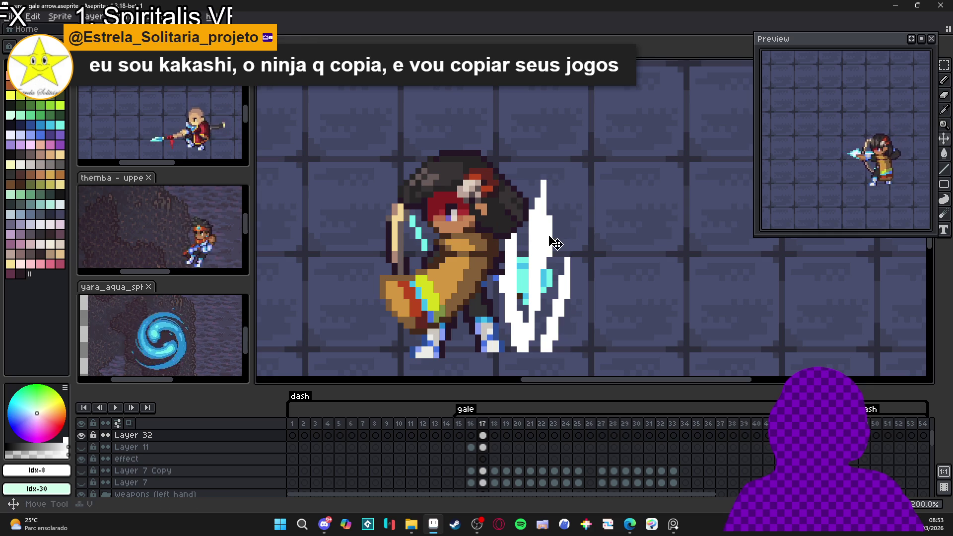
drag(548, 229, 540, 297)
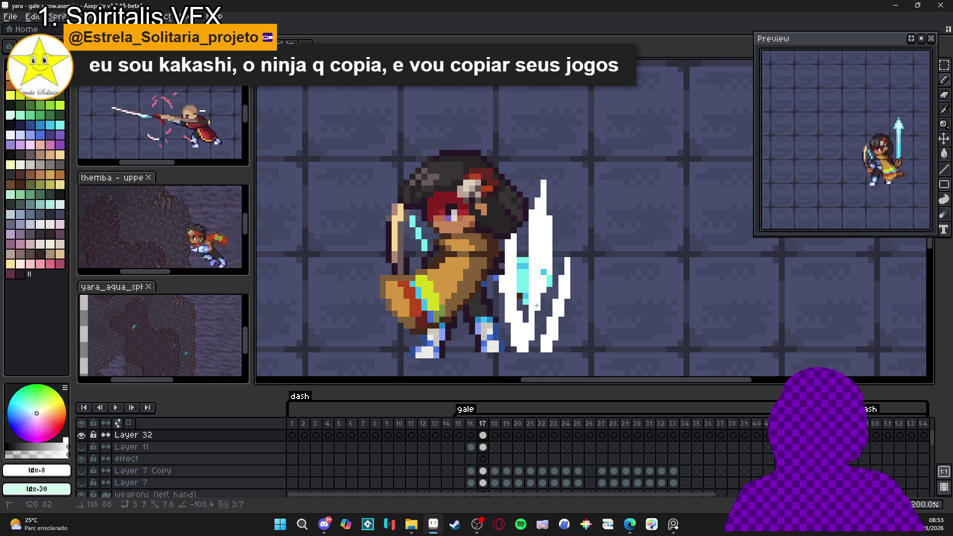
drag(527, 345, 547, 276)
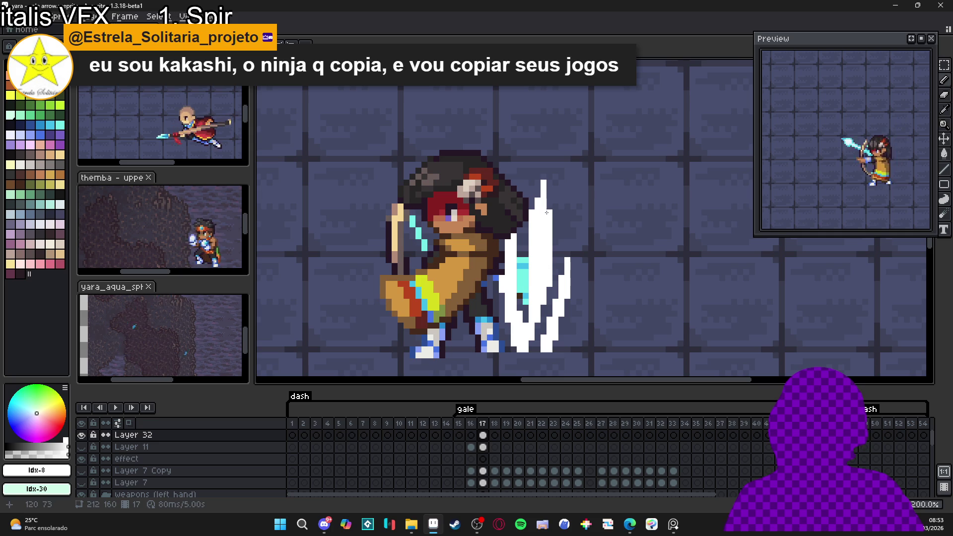
mouse_move(549, 210)
mouse_down()
mouse_move(536, 296)
mouse_move(516, 205)
mouse_move(516, 181)
mouse_move(535, 154)
mouse_move(527, 233)
mouse_up()
scroll(536, 275, down, 1)
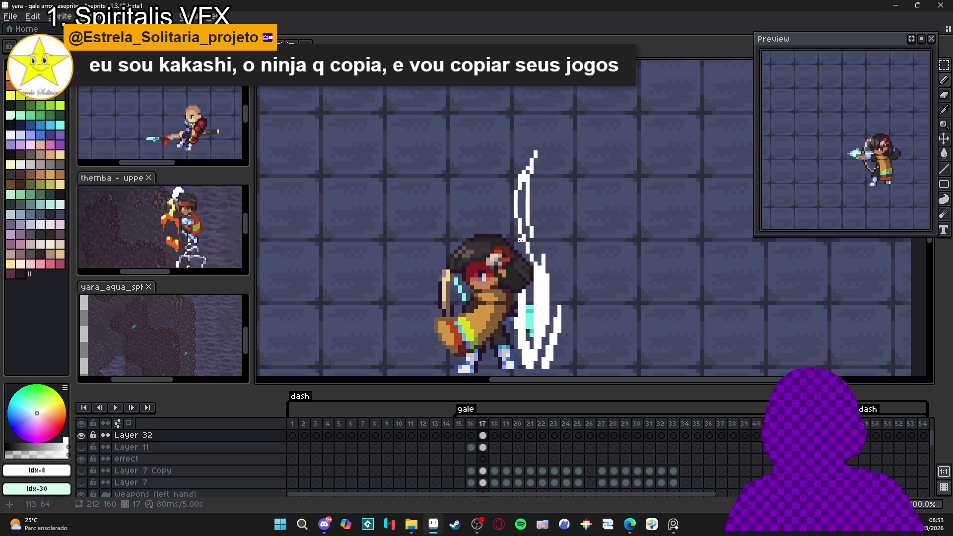
Paint a tall white strand above the spikes plus extra white strokes on the wind effect
drag(524, 172, 532, 241)
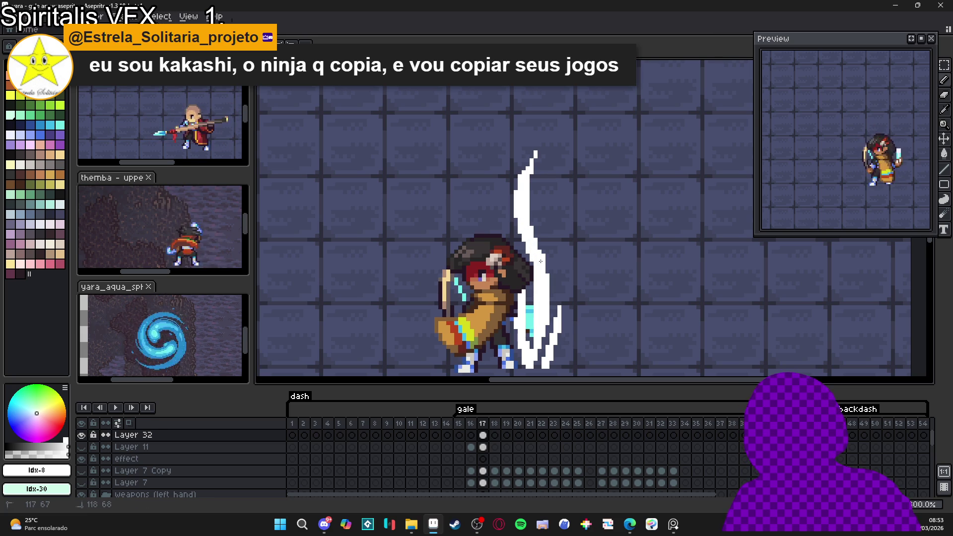
drag(523, 287, 527, 271)
mouse_move(547, 241)
mouse_down()
mouse_move(555, 224)
mouse_move(544, 254)
mouse_move(554, 294)
mouse_up()
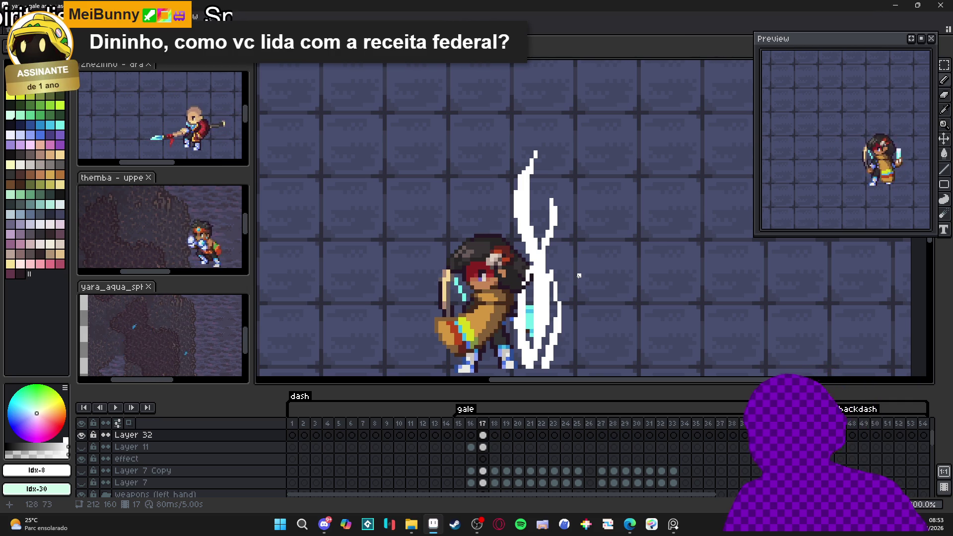
Select the area holding the white wind effect beside the archer
scroll(579, 275, down, 1)
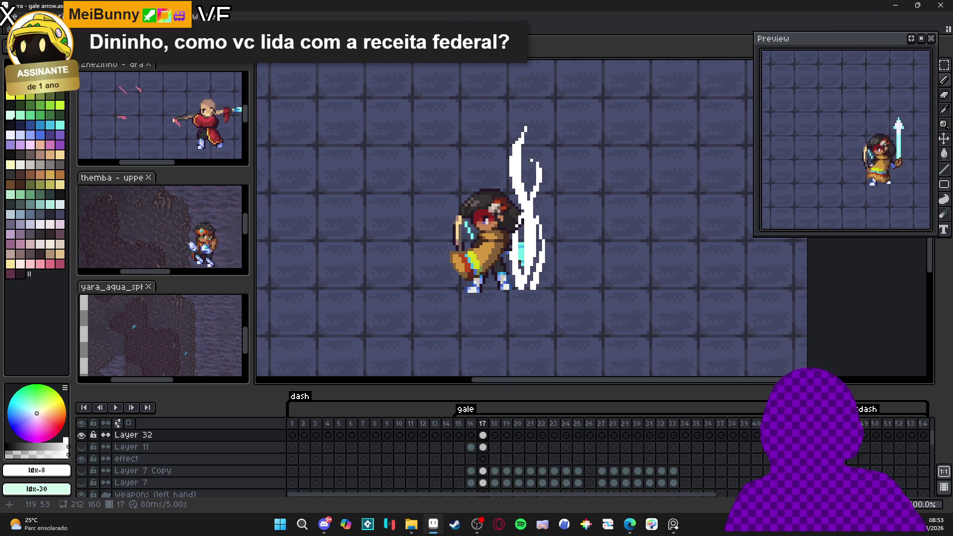
scroll(523, 132, up, 1)
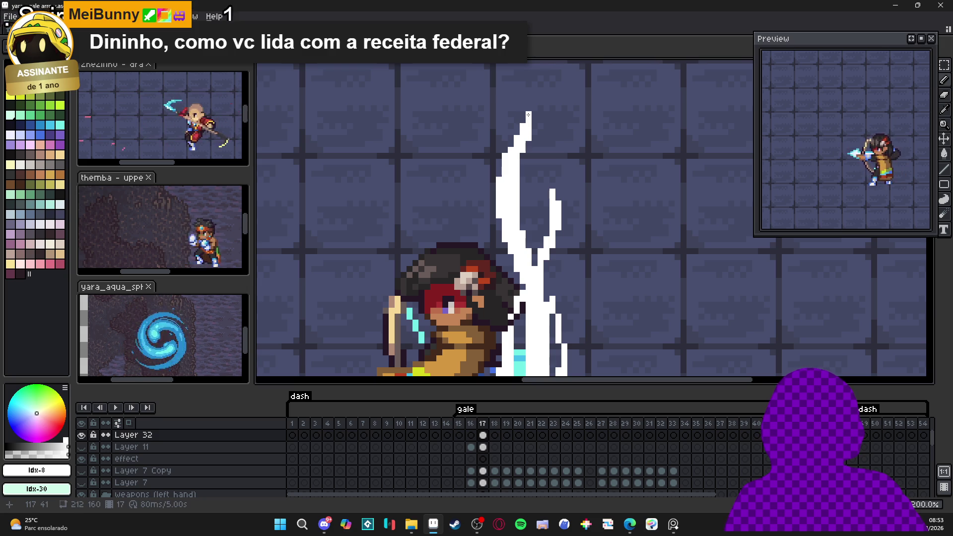
scroll(535, 127, down, 1)
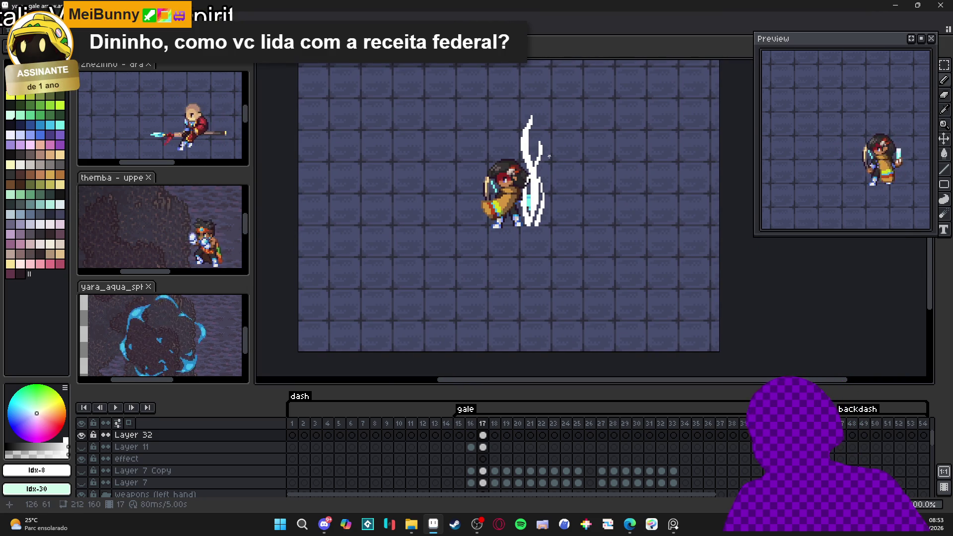
scroll(511, 164, up, 1)
drag(511, 163, 520, 176)
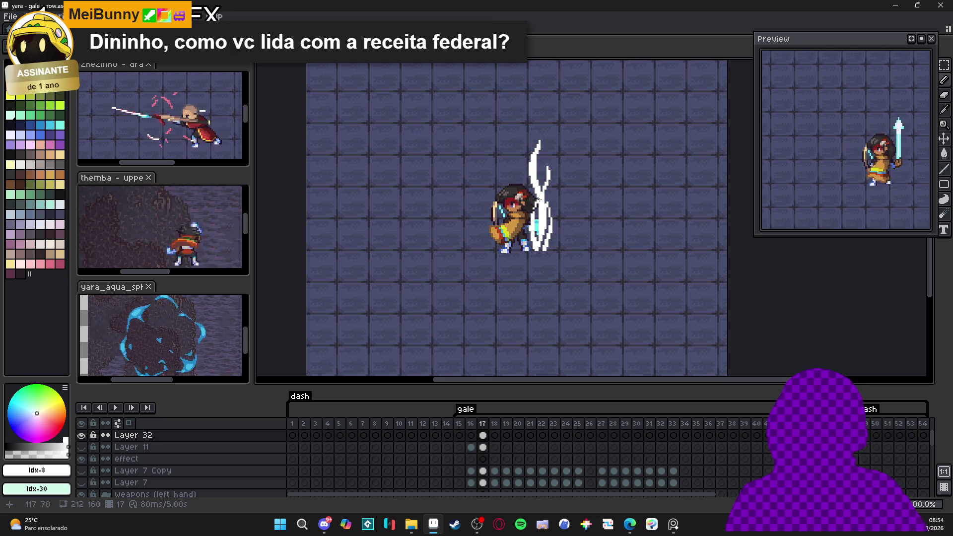
scroll(534, 164, up, 1)
scroll(539, 189, up, 1)
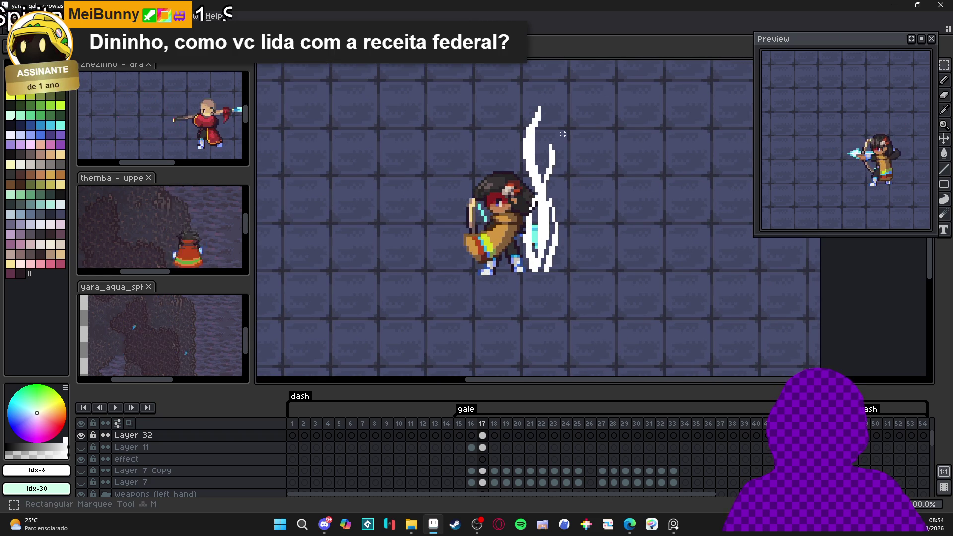
drag(585, 83, 509, 295)
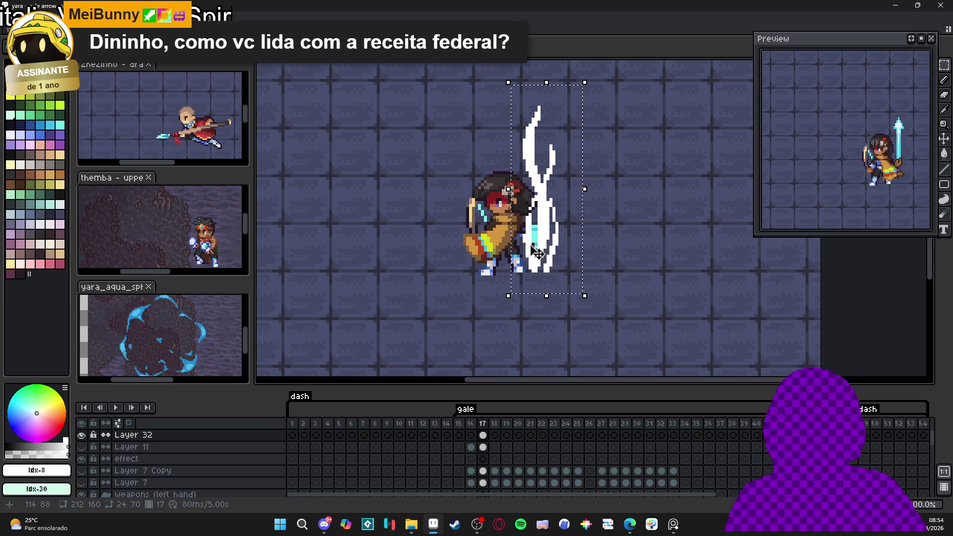
Drop a copy of the white wind slash to the archer's left, then switch to the Pencil with orange
drag(576, 247, 380, 259)
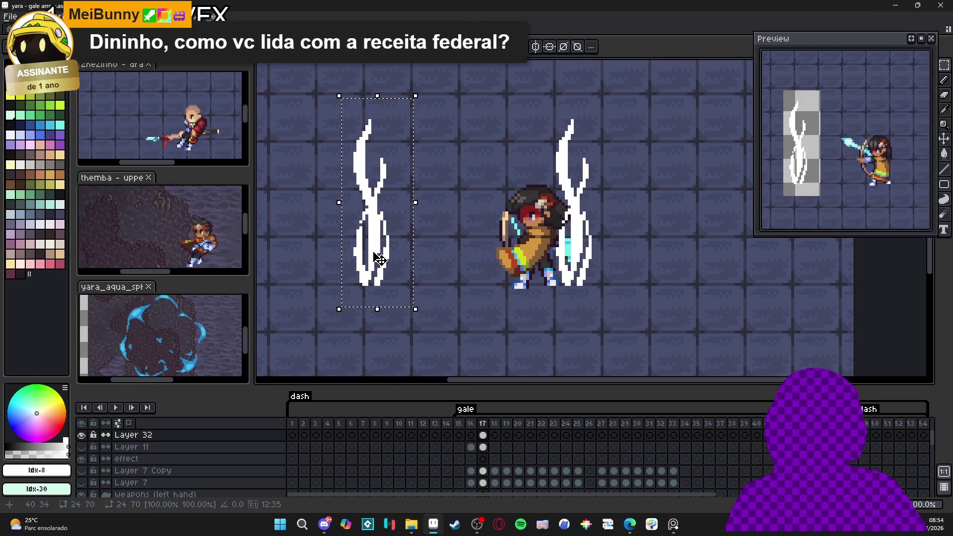
mouse_move(380, 259)
mouse_down()
mouse_move(459, 260)
mouse_move(422, 258)
mouse_up()
key(ctrl+d)
key(b)
scroll(416, 204, up, 1)
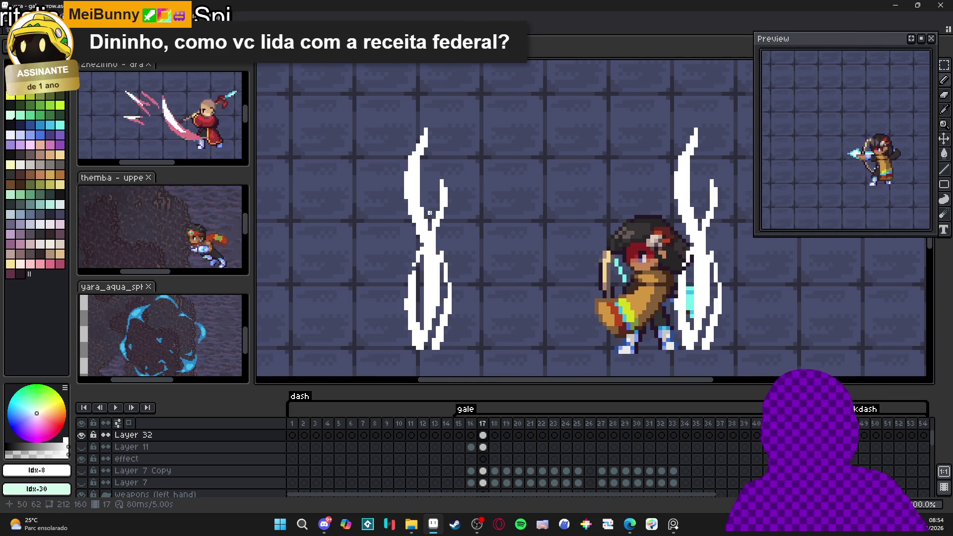
key(bracketleft)
key(bracketleft)
key(bracketleft)
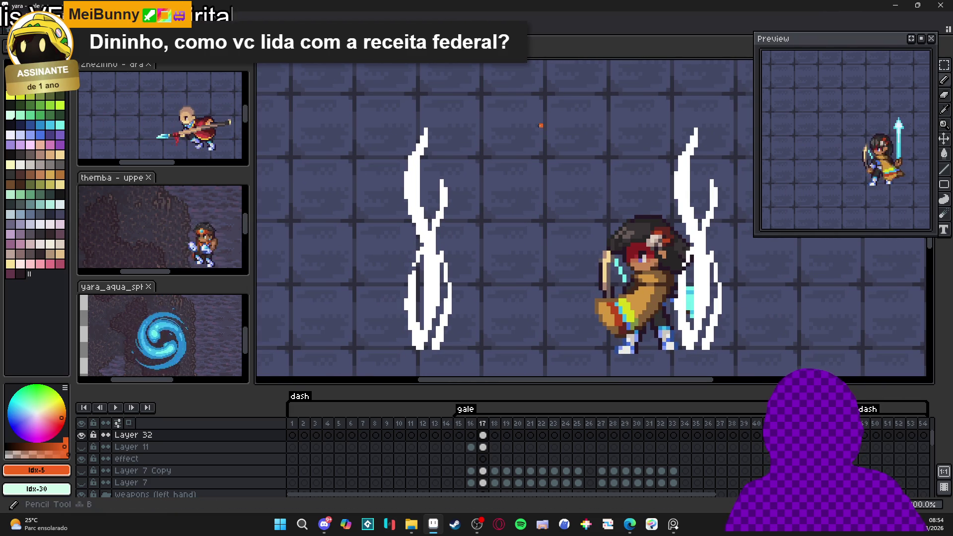
drag(421, 149, 450, 123)
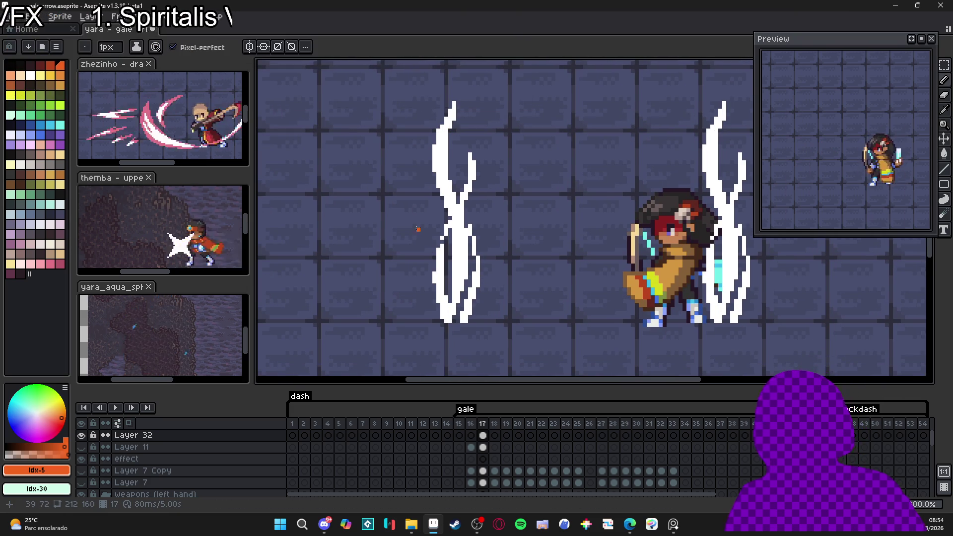
Move the left strand of the copied effect further left and commit it
click(943, 64)
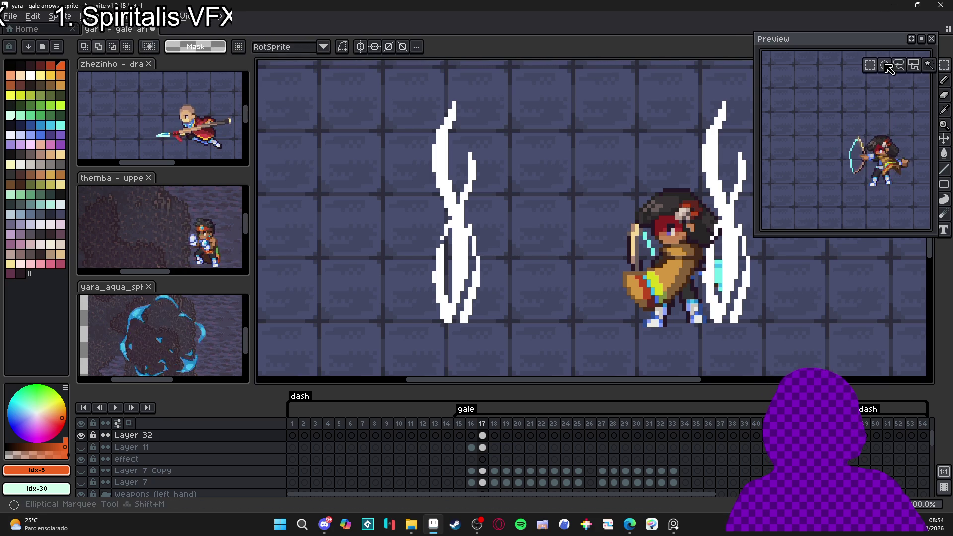
scroll(526, 139, up, 1)
mouse_move(440, 61)
mouse_down()
mouse_move(506, 231)
mouse_move(504, 258)
mouse_move(505, 186)
mouse_move(513, 199)
mouse_move(517, 229)
mouse_move(504, 240)
mouse_move(523, 371)
mouse_up()
scroll(491, 277, down, 2)
scroll(491, 277, up, 1)
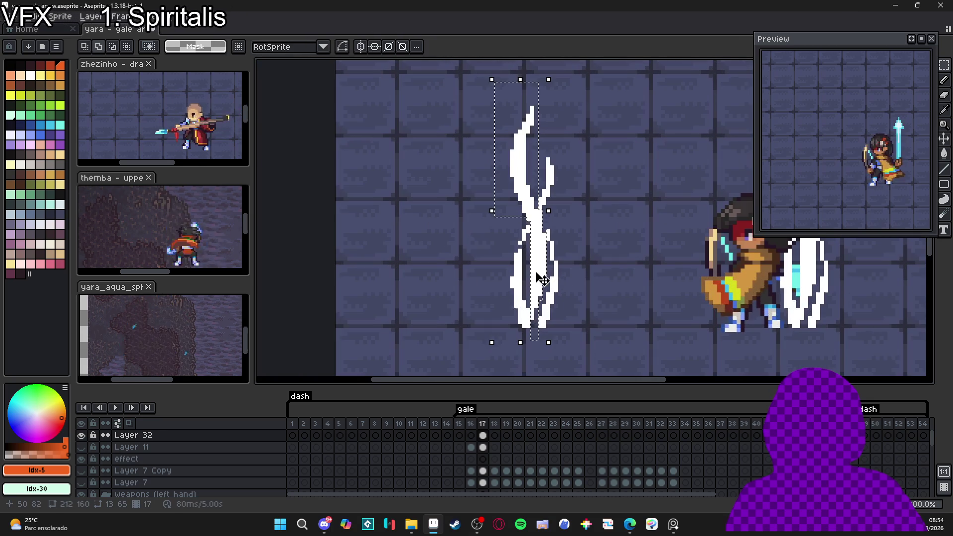
drag(491, 277, 424, 277)
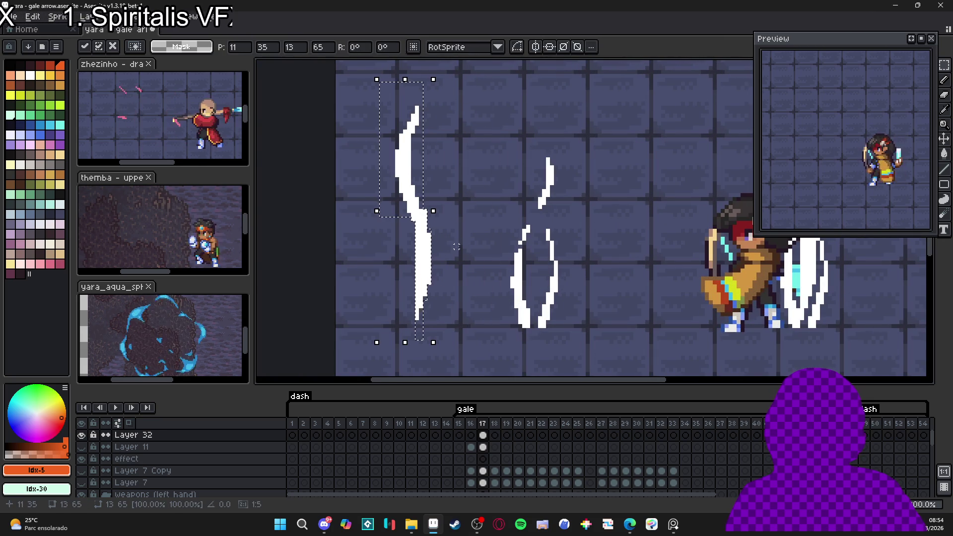
key(Return)
Eyedrop white and pencil-extend the middle strand upward
key(b)
alt+click(521, 266)
drag(518, 257, 513, 256)
mouse_move(529, 225)
mouse_down()
mouse_move(541, 233)
mouse_move(534, 245)
mouse_up()
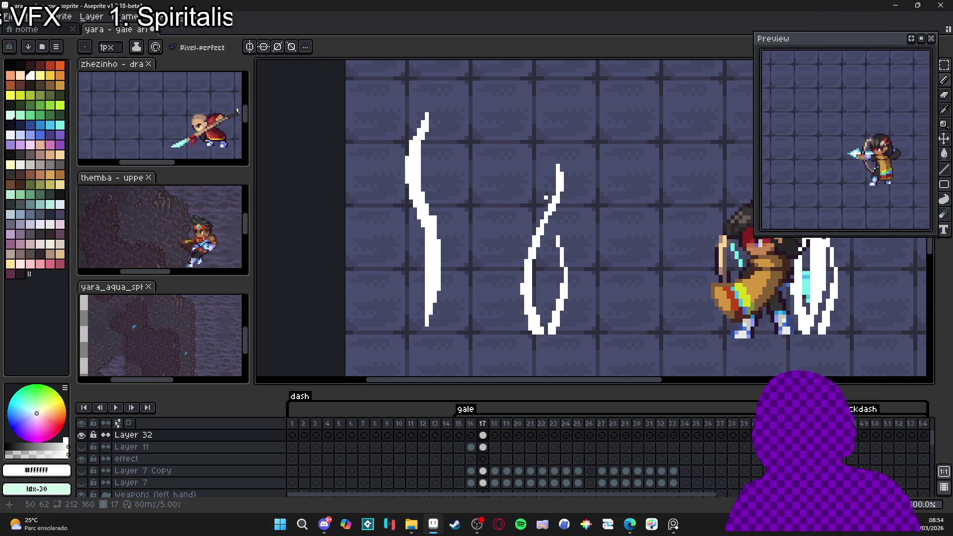
drag(558, 178, 533, 113)
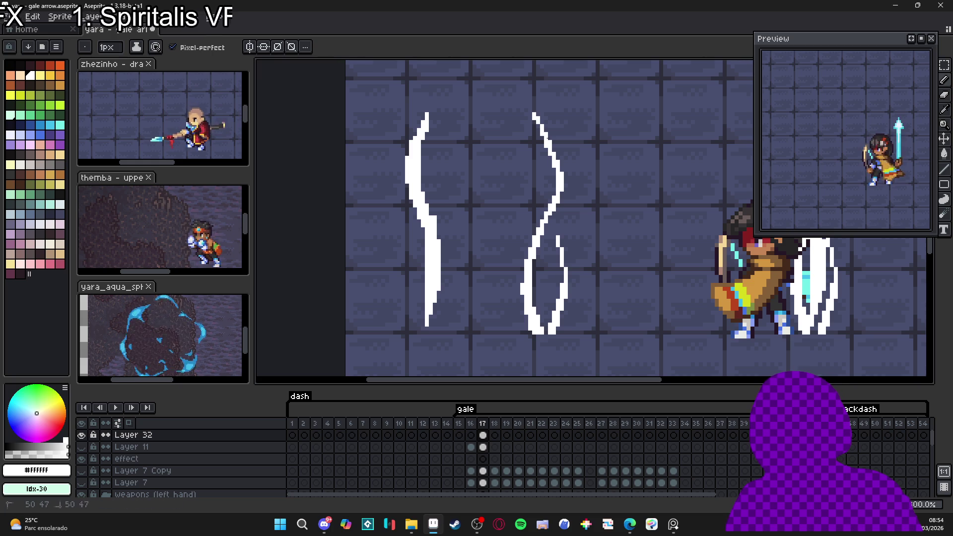
Select one half of the looped strand and move it to the left
click(944, 65)
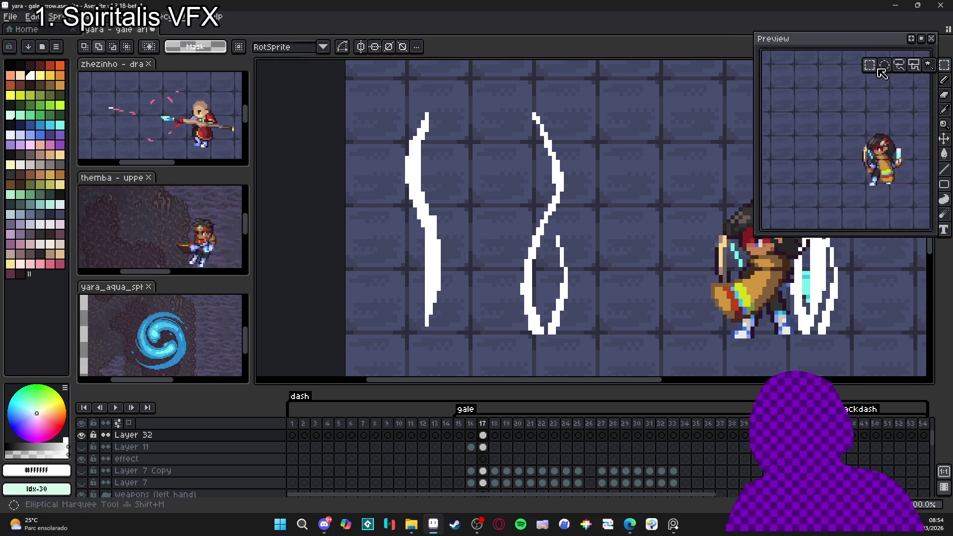
drag(468, 113, 569, 213)
mouse_move(548, 340)
mouse_down()
mouse_move(525, 233)
mouse_move(485, 139)
mouse_up()
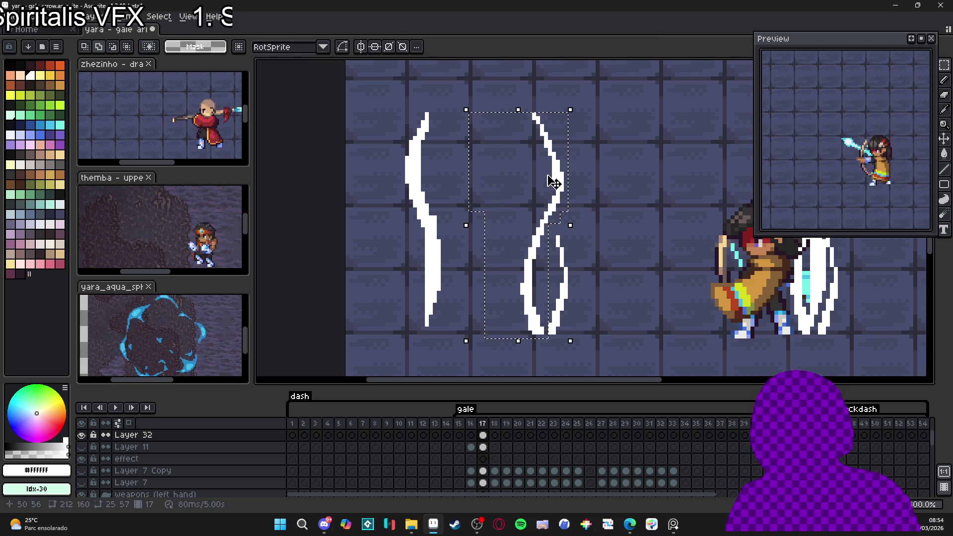
scroll(535, 205, down, 1)
scroll(535, 204, down, 1)
drag(547, 212, 518, 202)
key(b)
Extend the third strand upward with a white curve, then pick orange from the palette
scroll(546, 248, up, 2)
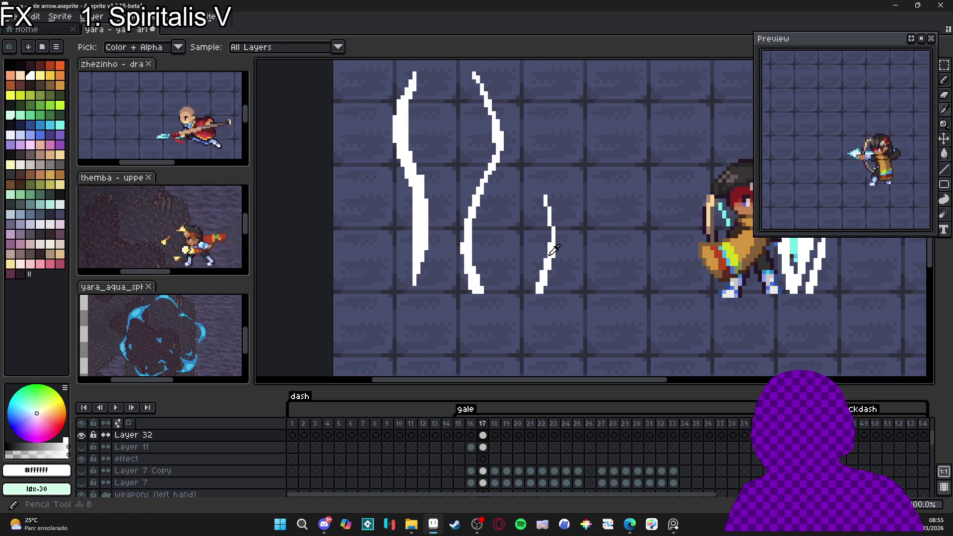
mouse_move(551, 219)
mouse_down()
mouse_move(542, 149)
mouse_move(564, 113)
mouse_up()
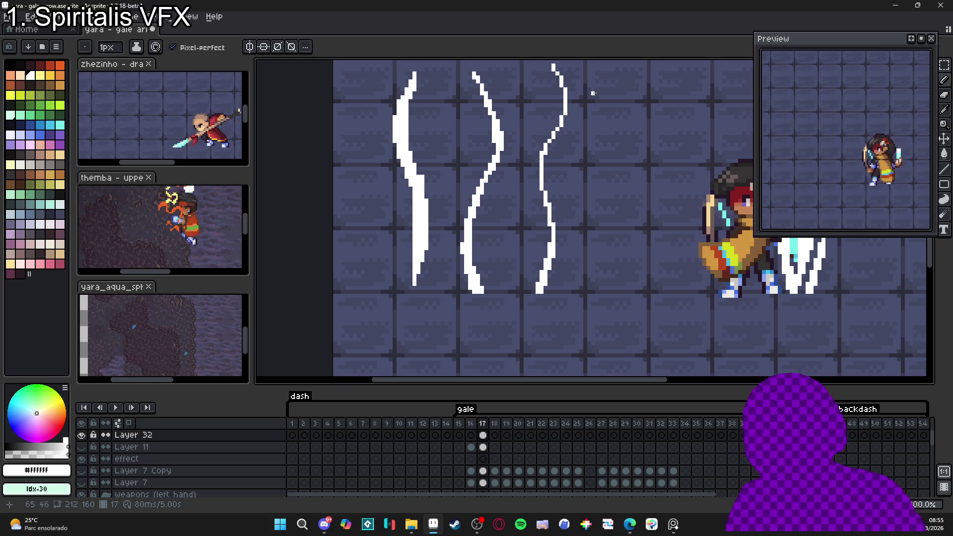
scroll(567, 195, down, 2)
drag(567, 196, 526, 280)
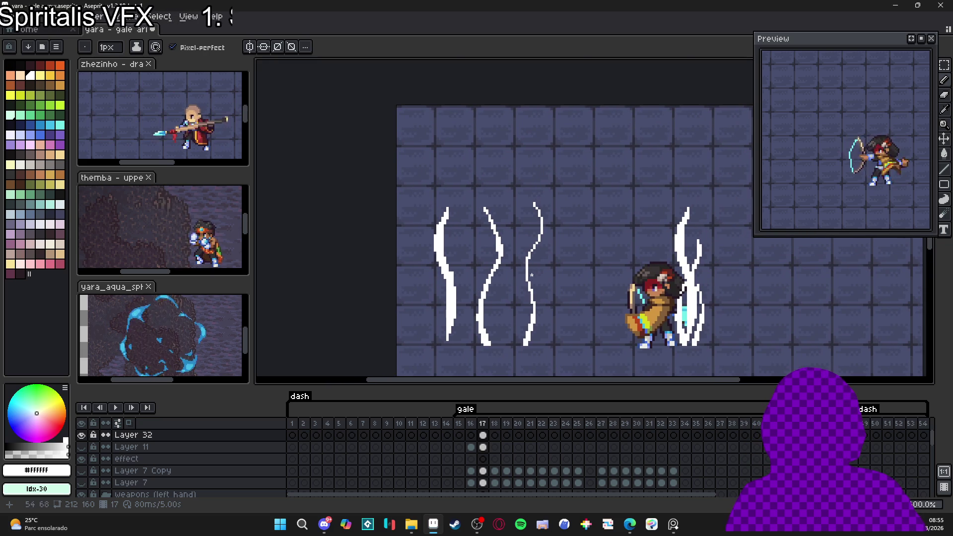
click(61, 65)
drag(481, 294, 421, 243)
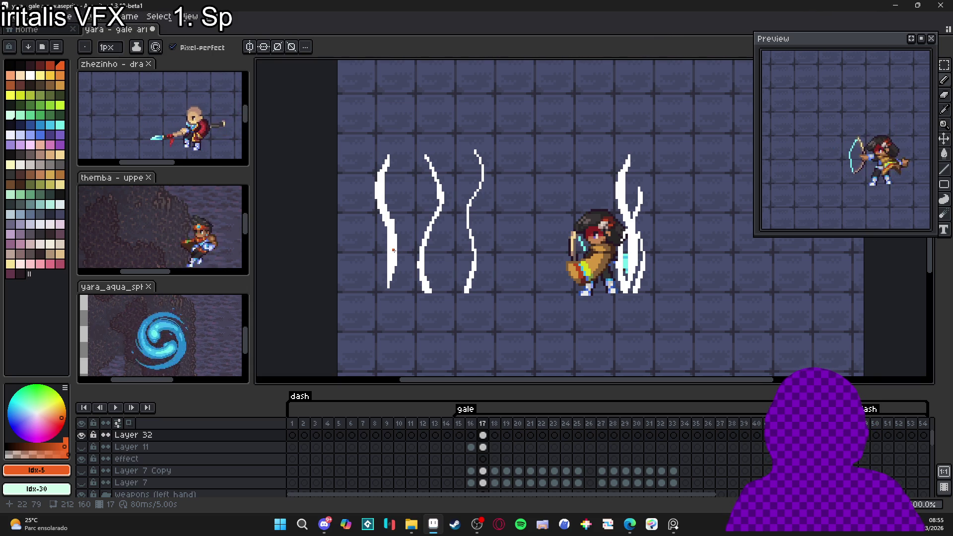
key(m)
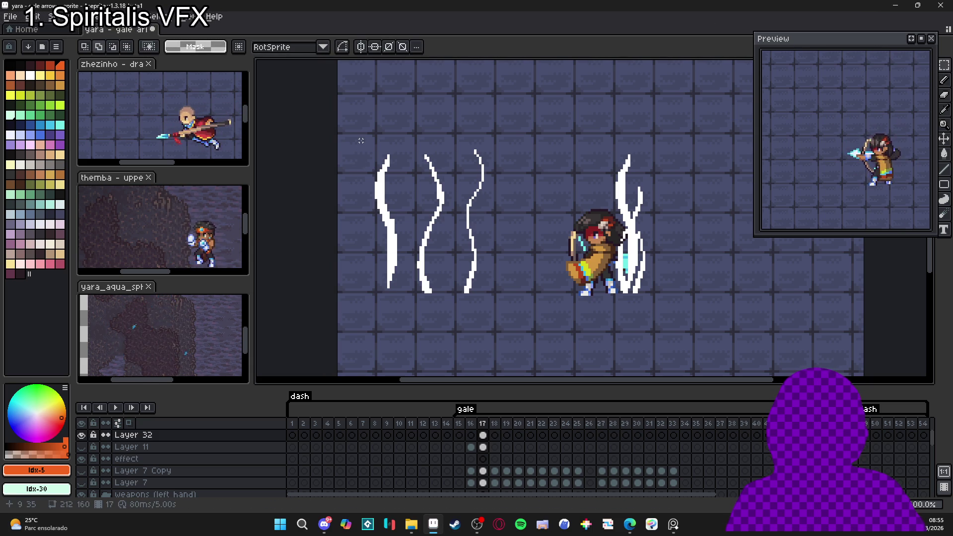
Delete the original wind effect beside the archer and make white the Pencil colour again
drag(361, 141, 404, 308)
key(ctrl+d)
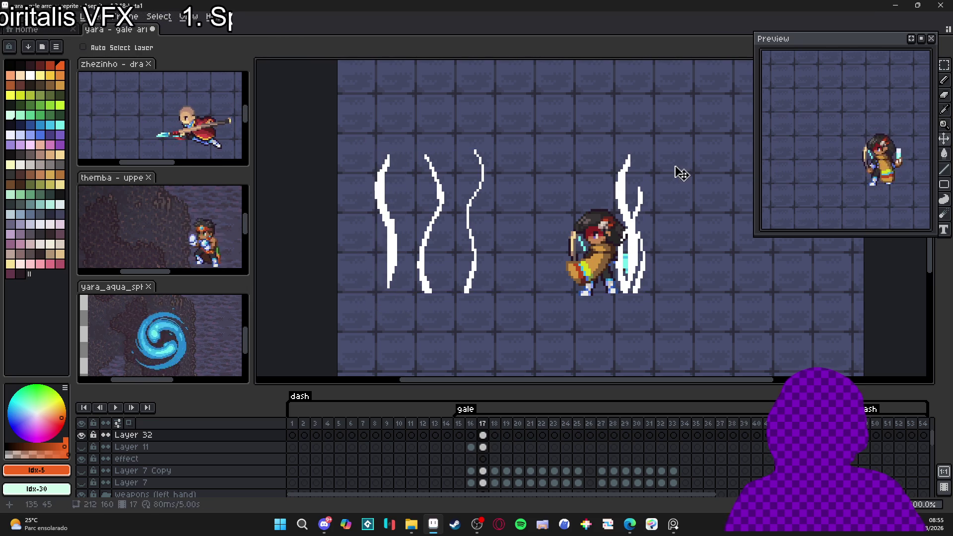
click(944, 65)
drag(679, 143, 601, 325)
key(Delete)
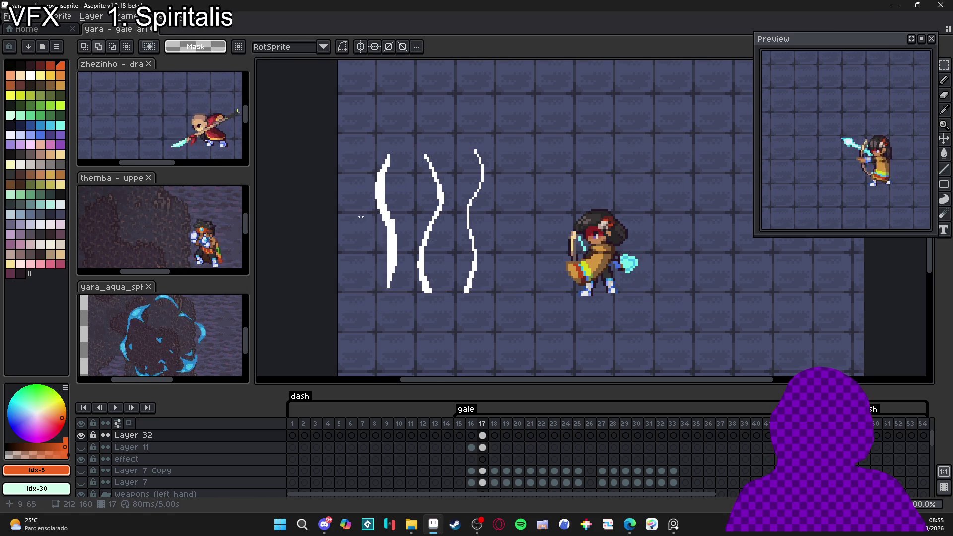
scroll(377, 214, up, 2)
key(b)
alt+click(393, 209)
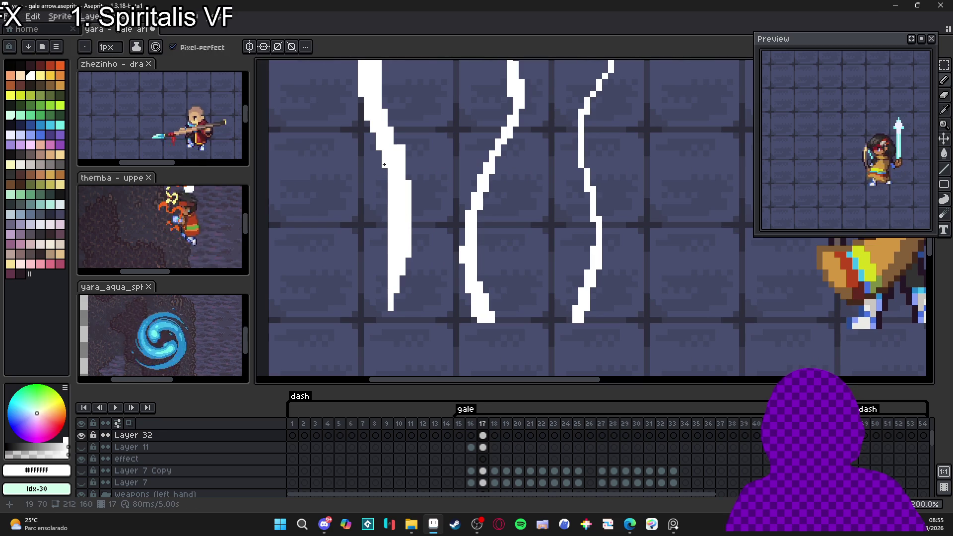
scroll(415, 213, down, 3)
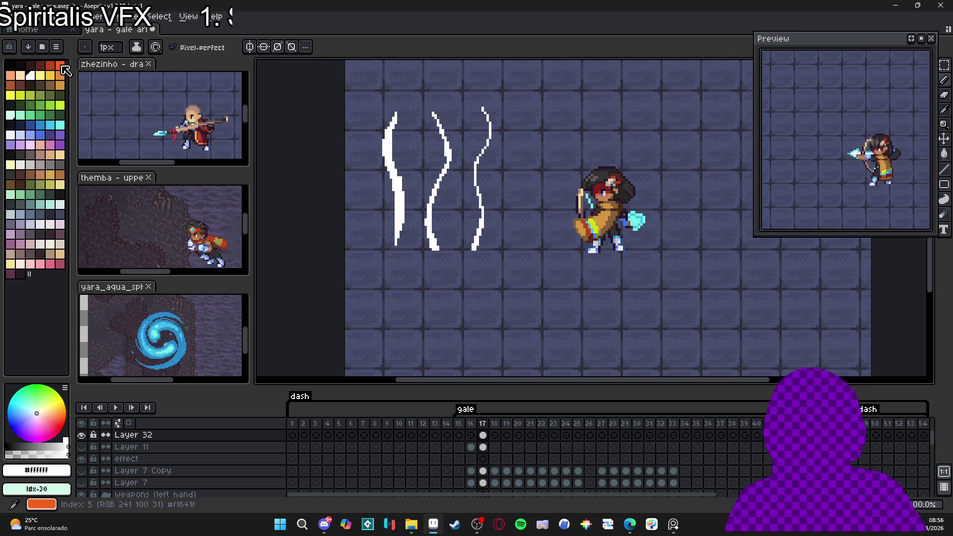
On a new Layer 33 above Layer 32, draw an orange rectangle right of the archer
drag(656, 186, 623, 184)
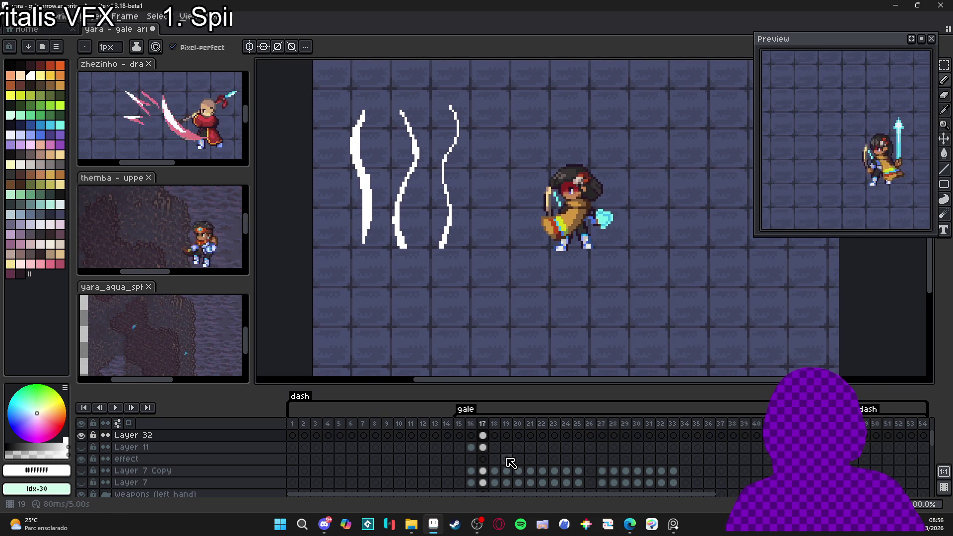
click(272, 436)
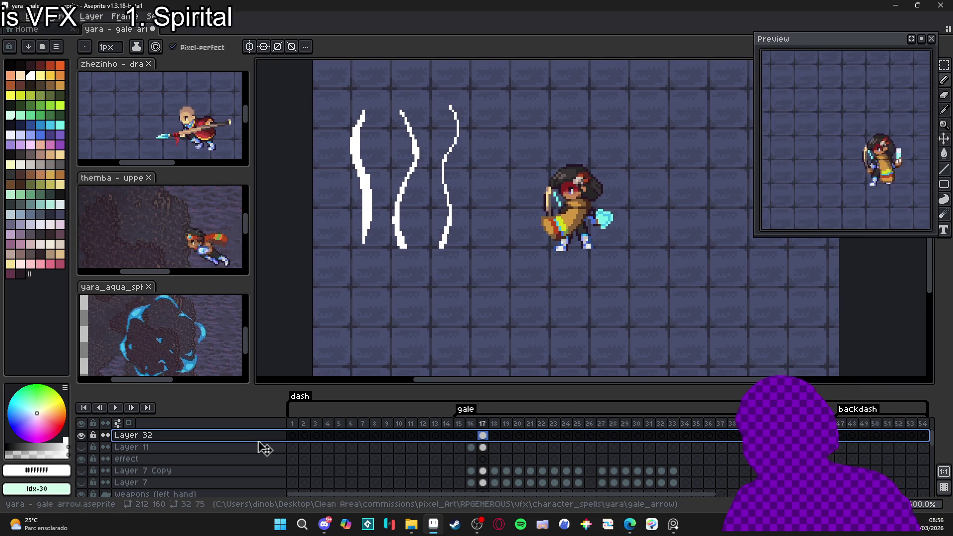
key(shift+n)
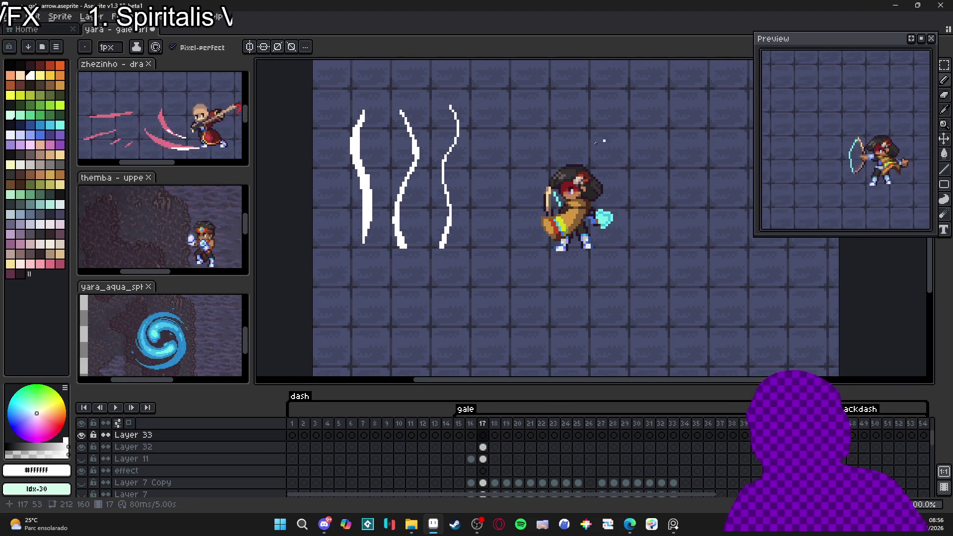
click(60, 66)
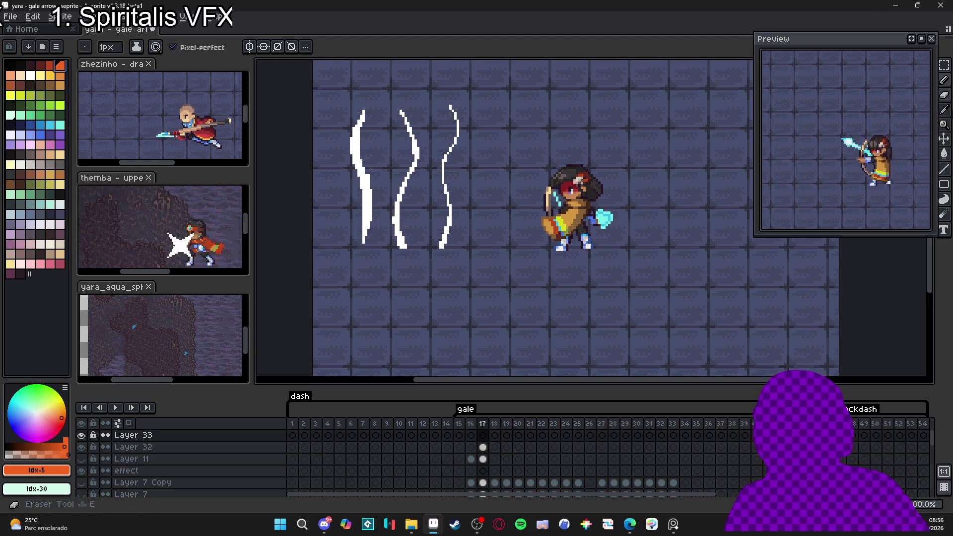
drag(931, 190, 920, 190)
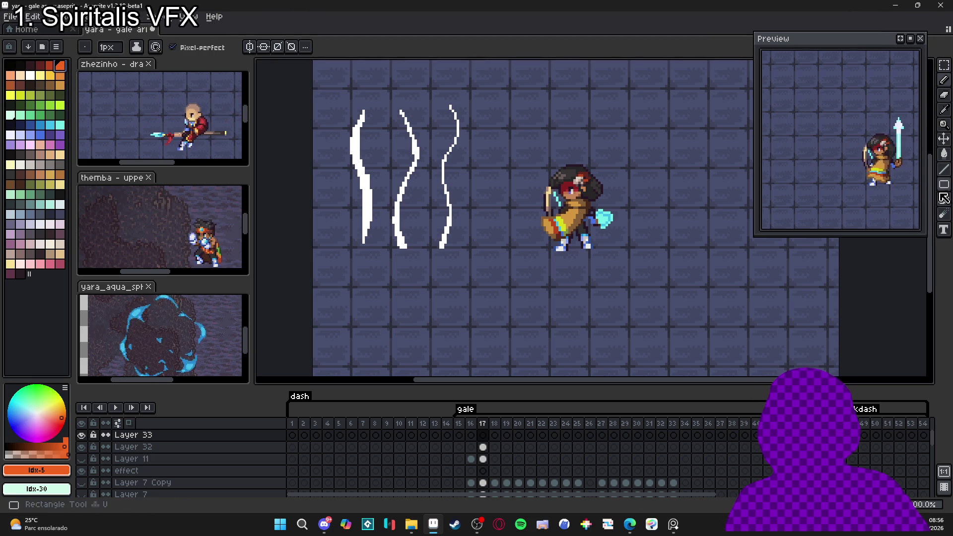
click(944, 184)
mouse_move(593, 250)
mouse_down()
mouse_move(636, 149)
mouse_move(644, 150)
mouse_up()
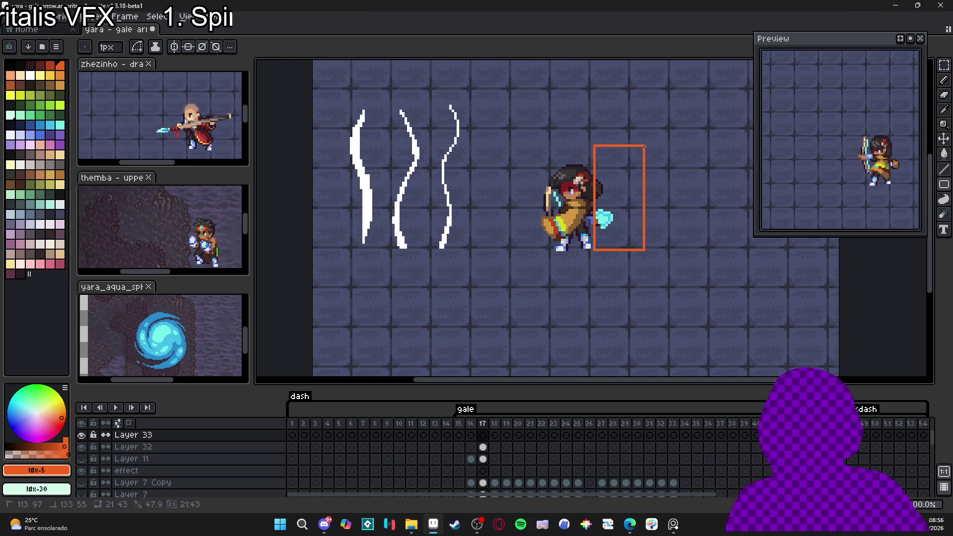
Set the rectangle cel's opacity to 16% and nudge it slightly left
double_click(483, 435)
click(511, 391)
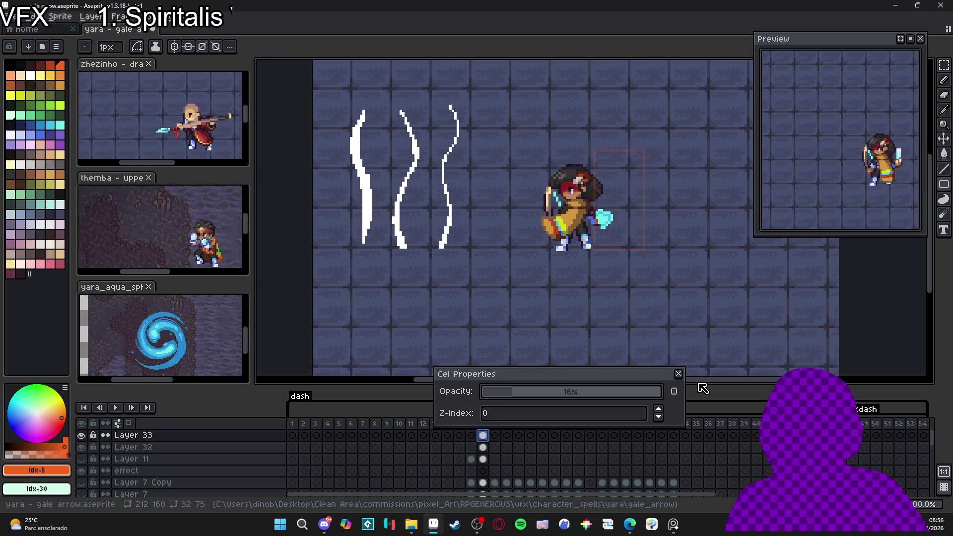
click(679, 374)
click(943, 139)
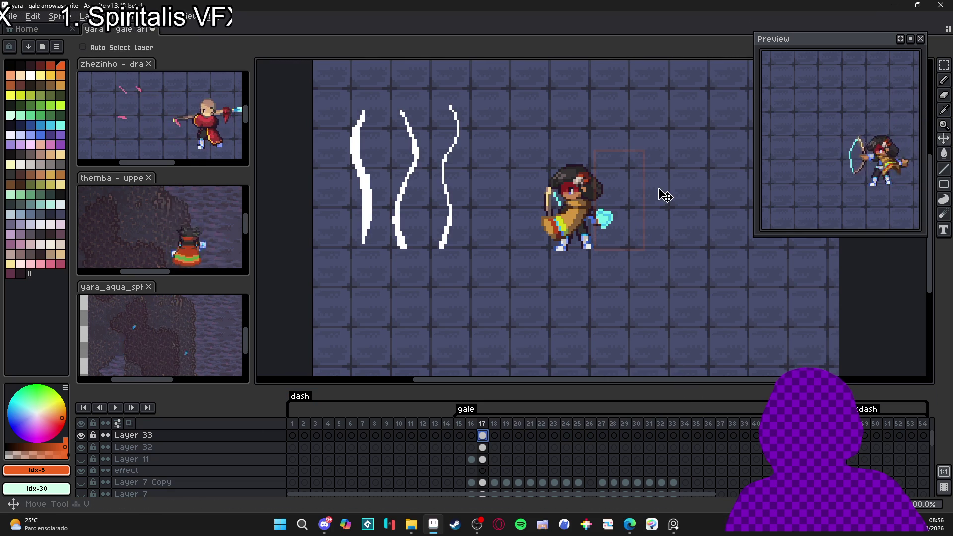
drag(640, 213, 626, 214)
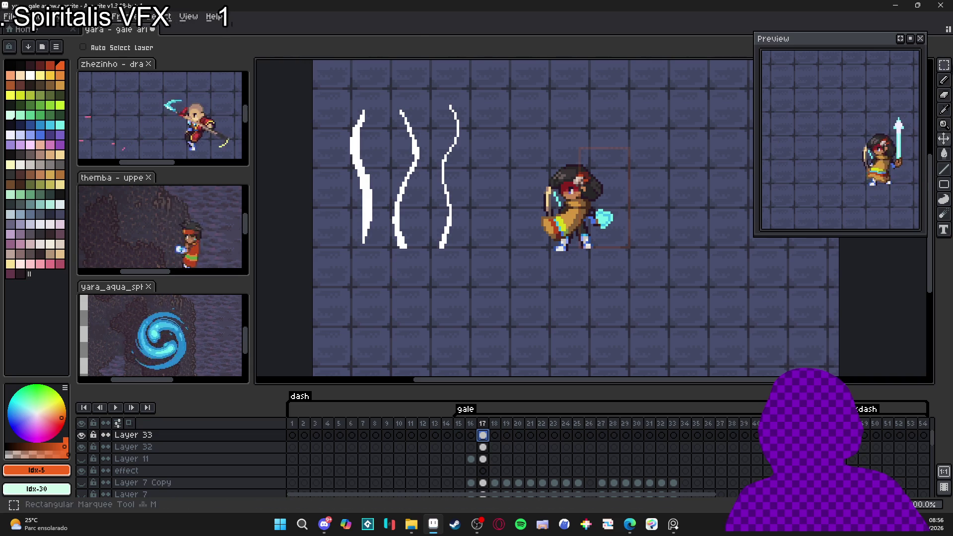
click(944, 65)
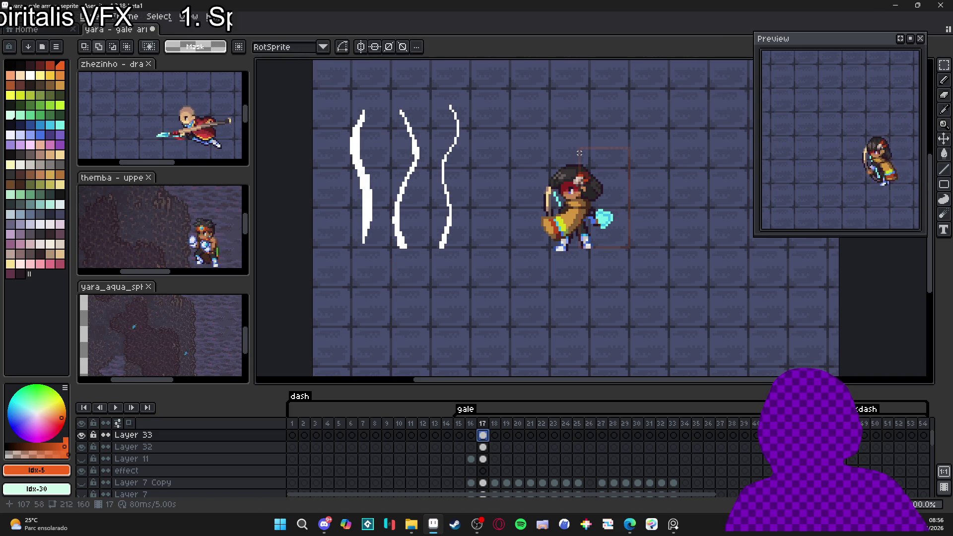
mouse_move(579, 150)
mouse_down()
mouse_move(636, 227)
mouse_move(666, 248)
mouse_up()
key(ctrl+d)
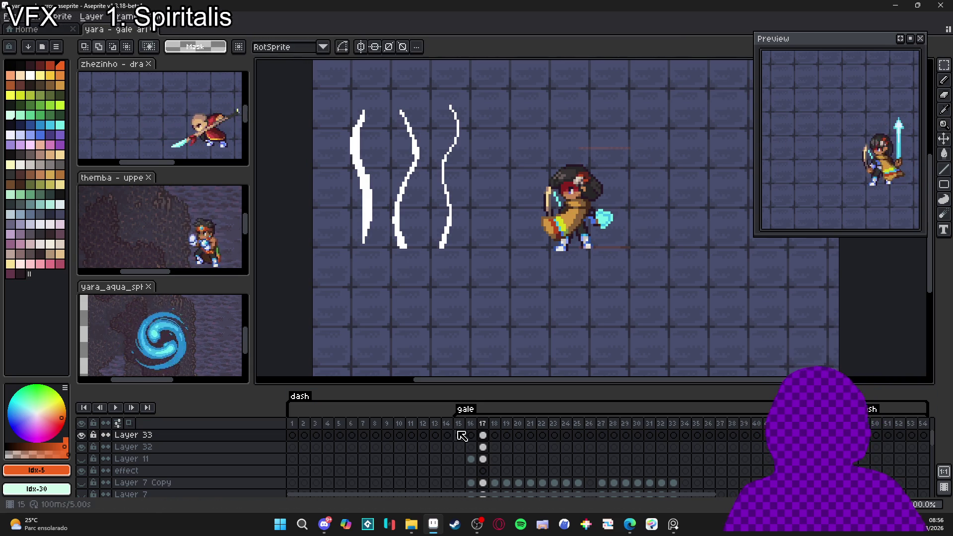
On Layer 32, make the leftmost white strand a brush and stamp two stacked copies beside the archer
click(482, 446)
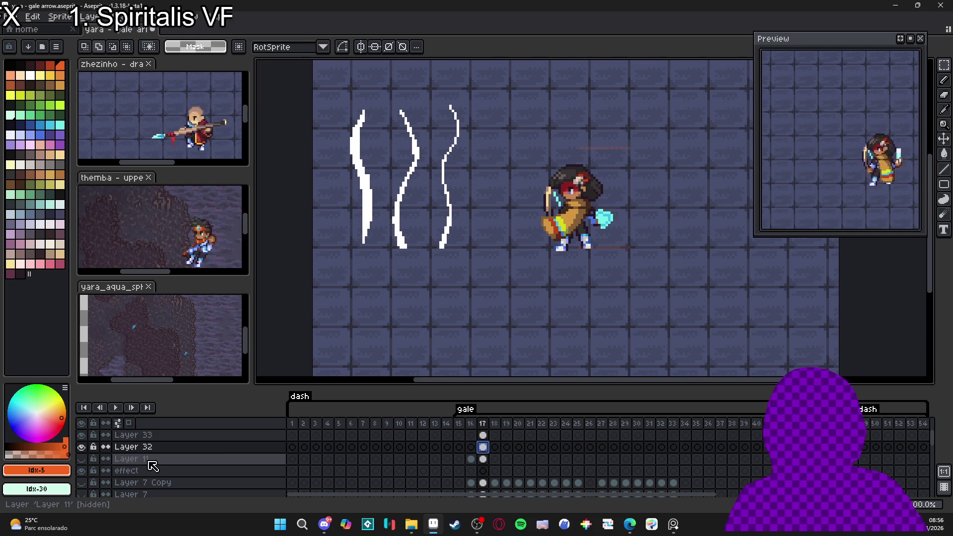
click(81, 447)
click(81, 447)
key(v)
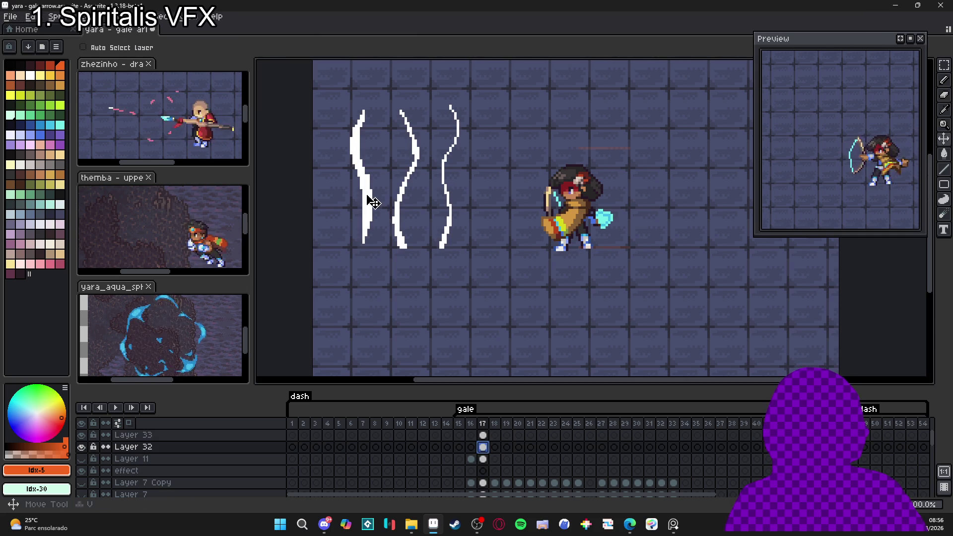
click(944, 65)
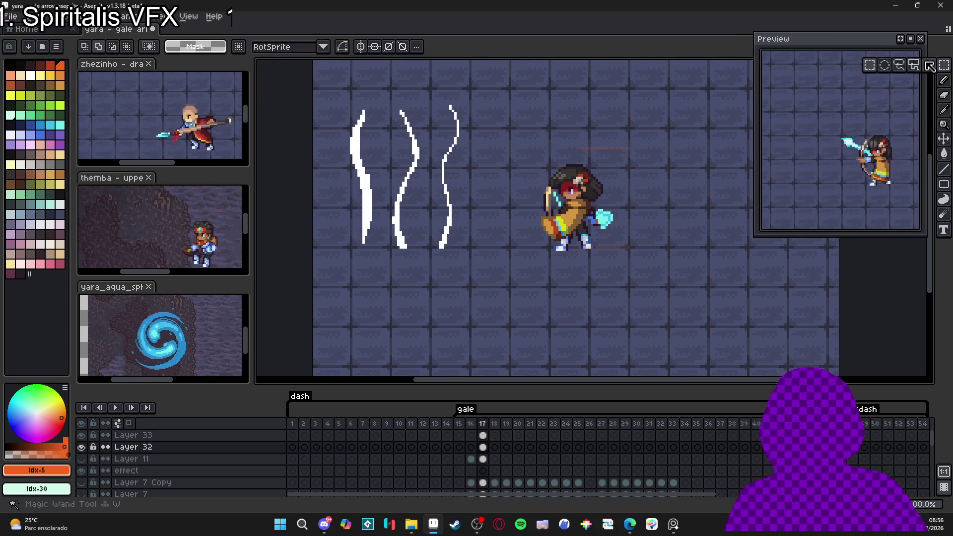
drag(333, 92, 380, 275)
key(ctrl+b)
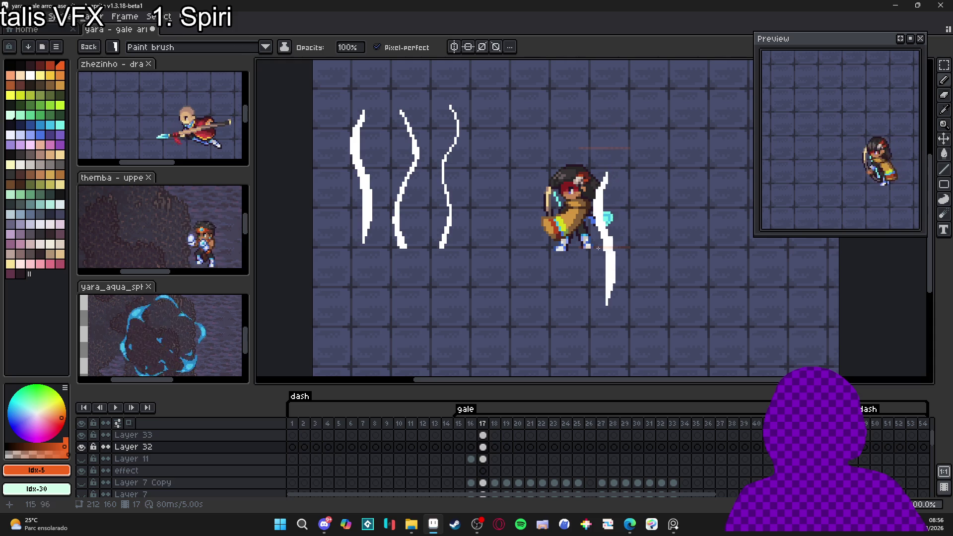
click(600, 248)
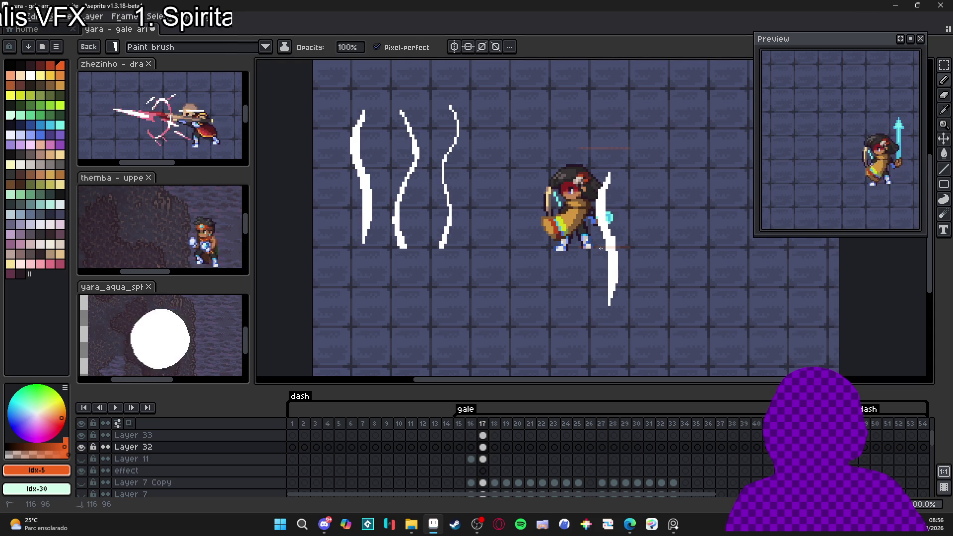
click(600, 115)
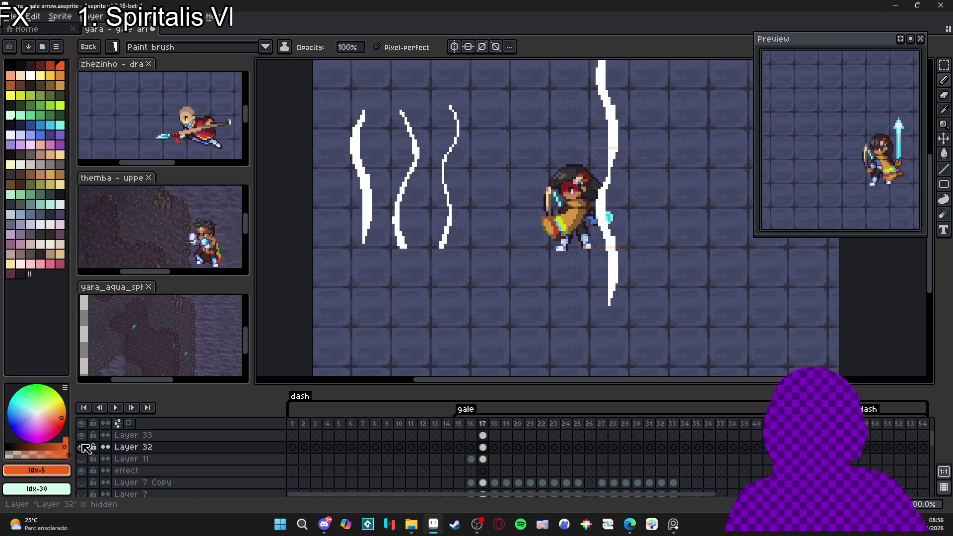
Select the tall white streak formed by the stamped copies
scroll(559, 164, up, 3)
scroll(581, 238, down, 5)
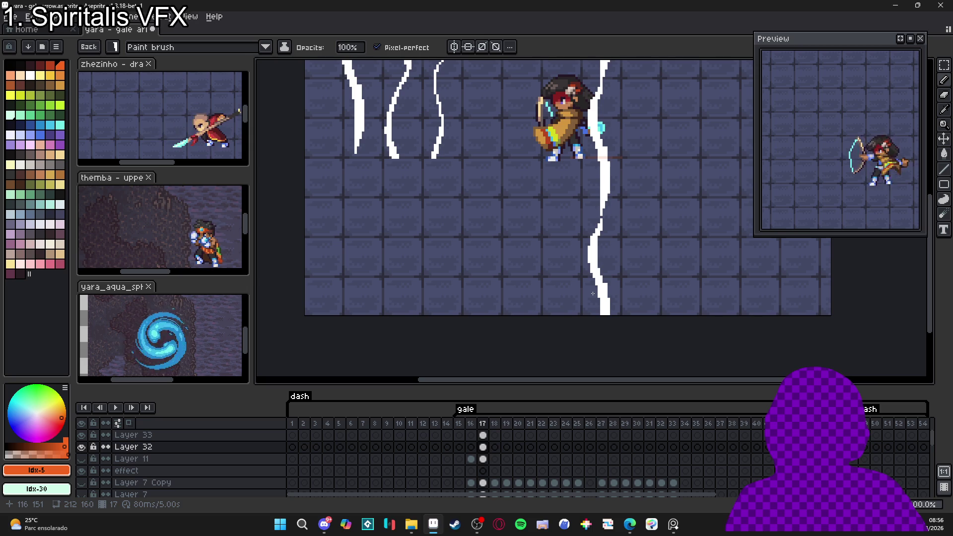
scroll(592, 288, up, 3)
key(v)
key(b)
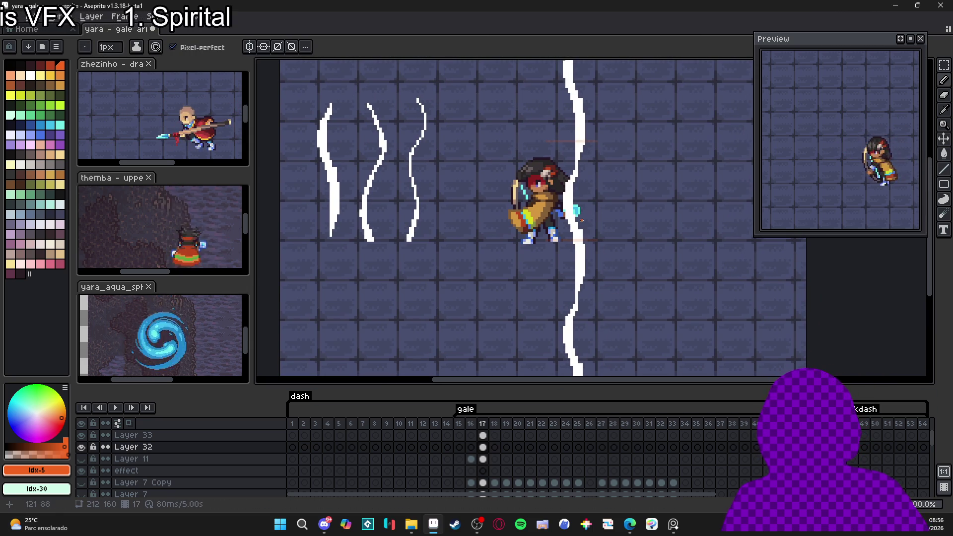
scroll(578, 208, down, 1)
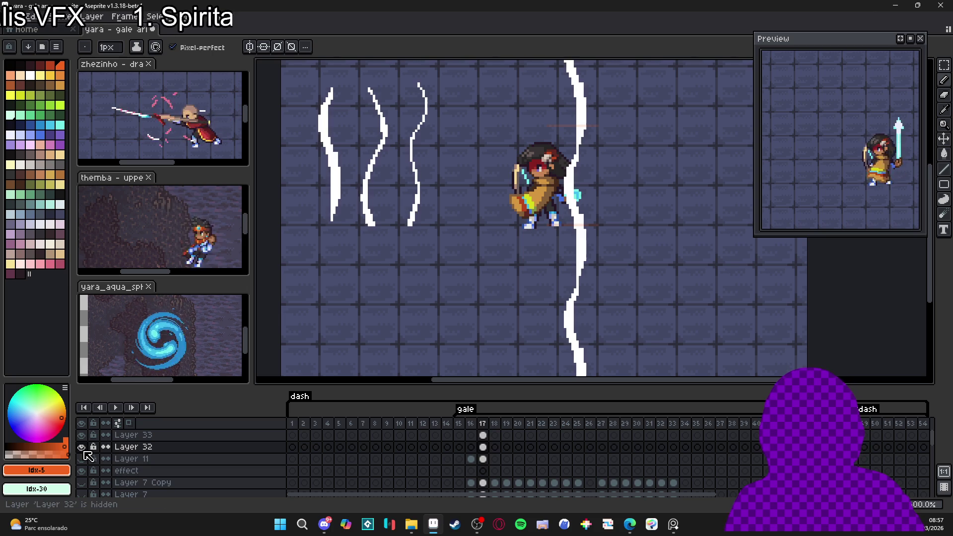
scroll(659, 229, down, 1)
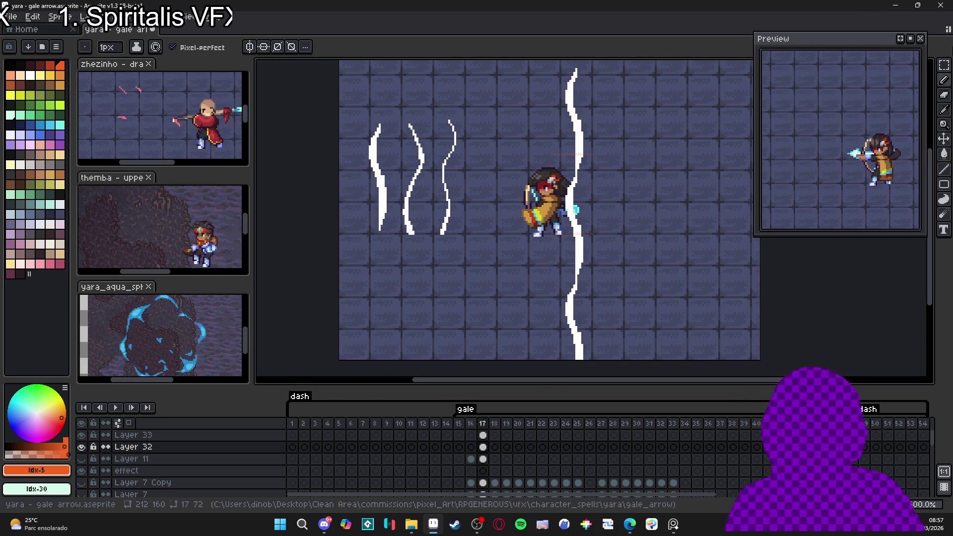
click(944, 65)
mouse_move(677, 65)
mouse_down()
mouse_move(463, 357)
mouse_move(498, 357)
mouse_up()
Move the tall streak from Layer 32 onto a new Layer 34
key(Delete)
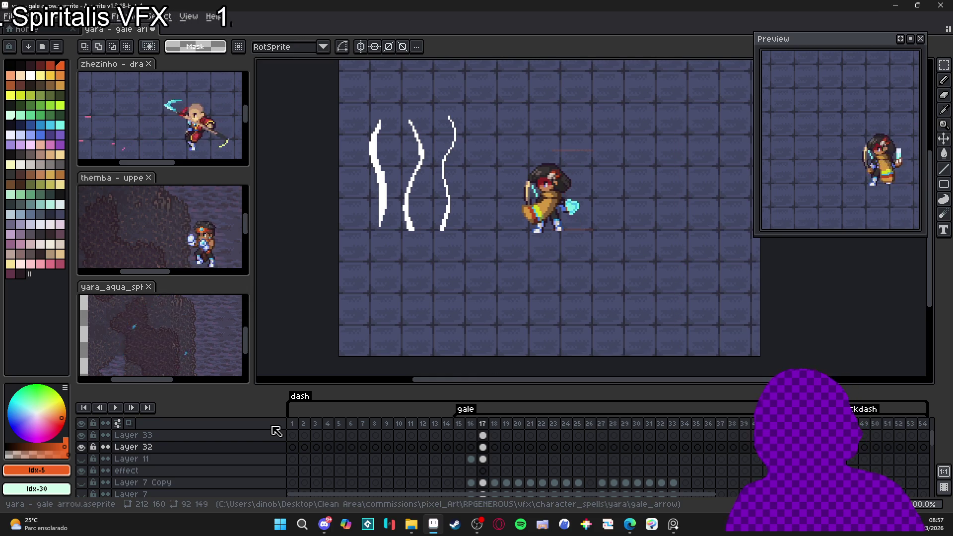
key(shift+n)
key(ctrl+v)
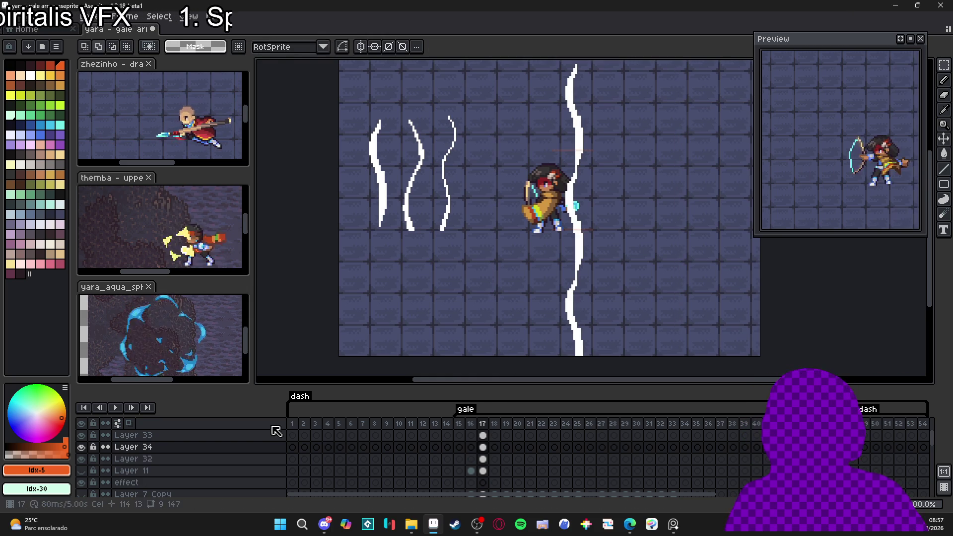
mouse_move(589, 288)
mouse_down()
mouse_move(580, 353)
mouse_move(569, 312)
mouse_move(584, 283)
mouse_up()
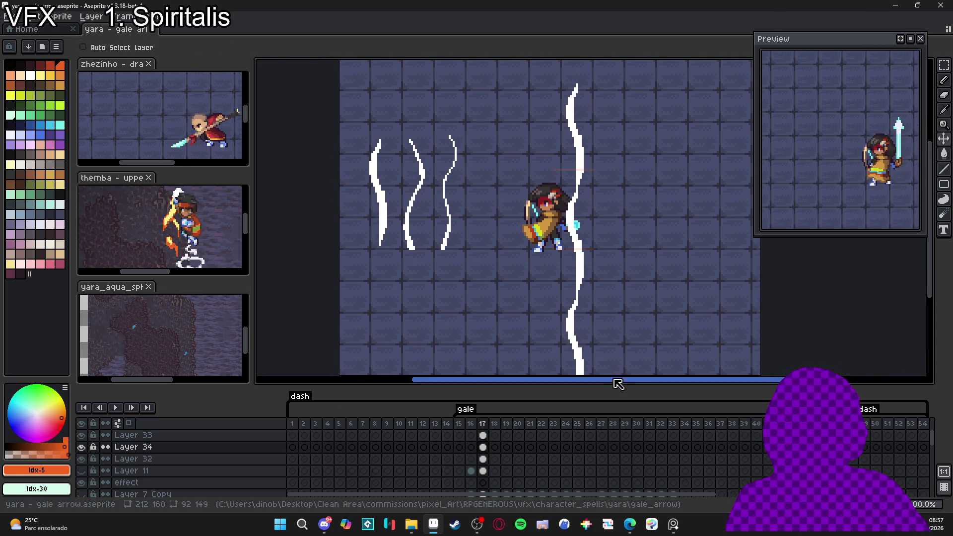
Try raising the streak on frame 18, then undo the move
click(473, 430)
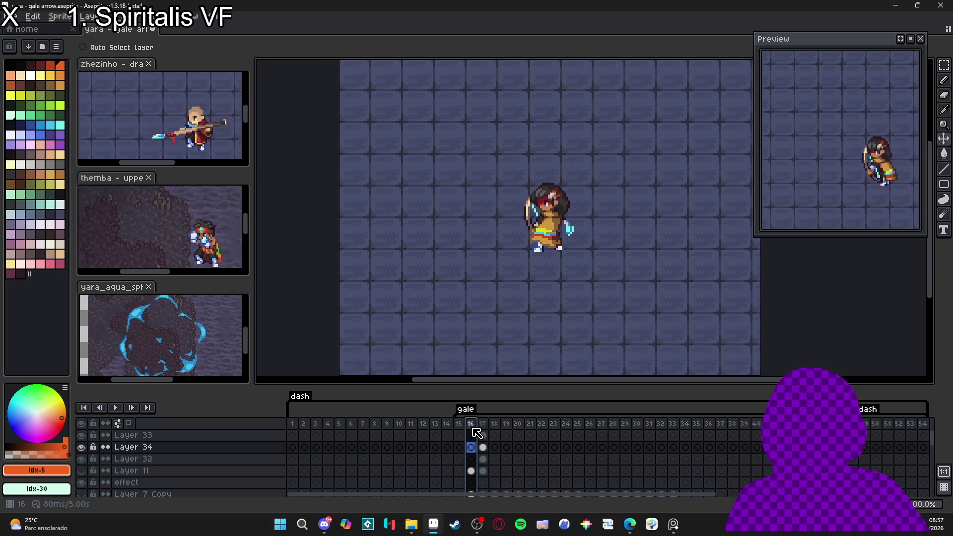
click(481, 424)
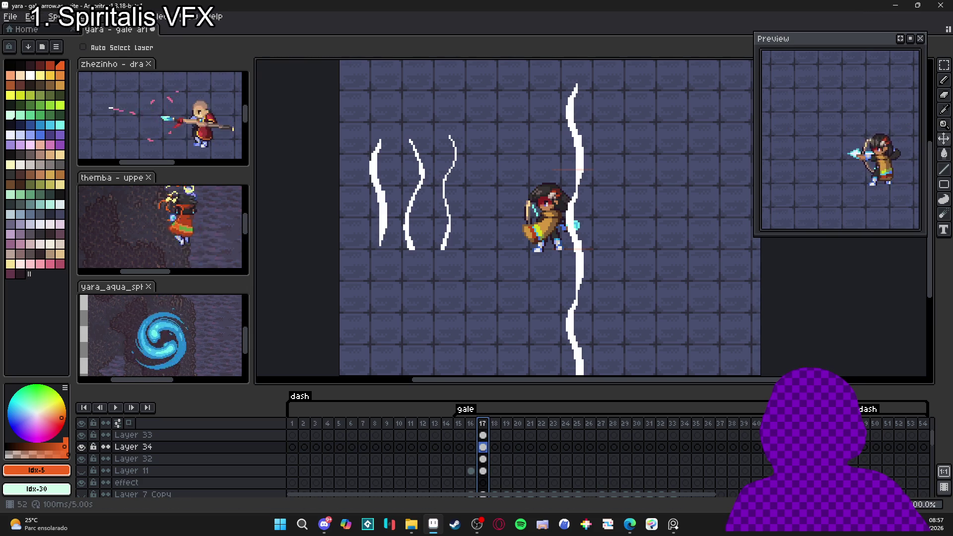
key(Right)
drag(584, 271, 587, 225)
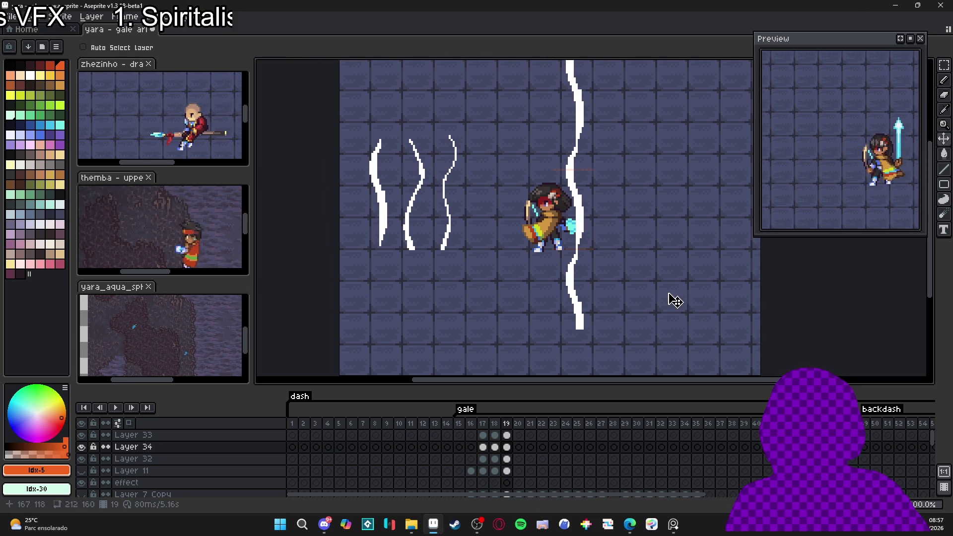
key(ctrl+z)
Place the streak on Layer 34 frames 18, 19 and 20, each shifted slightly higher
click(482, 447)
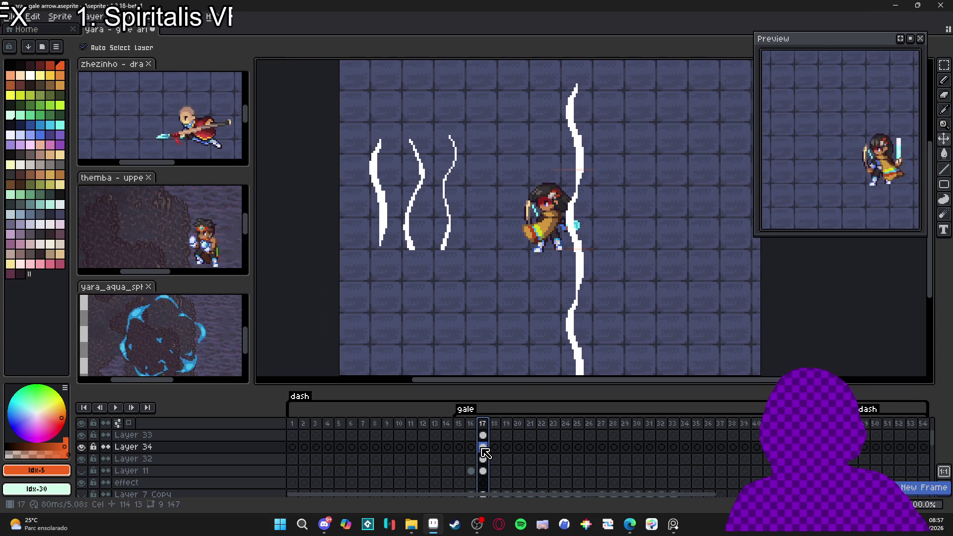
click(495, 447)
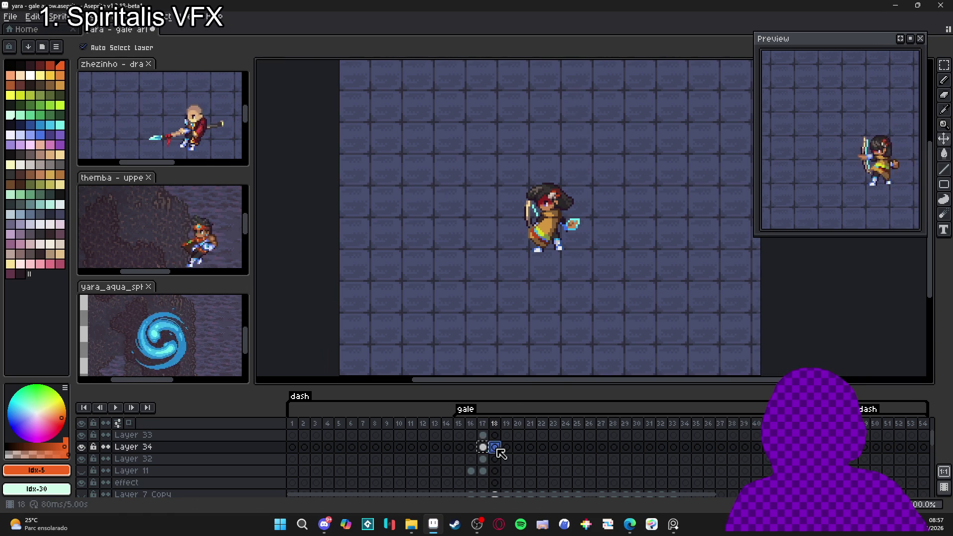
drag(581, 272, 586, 232)
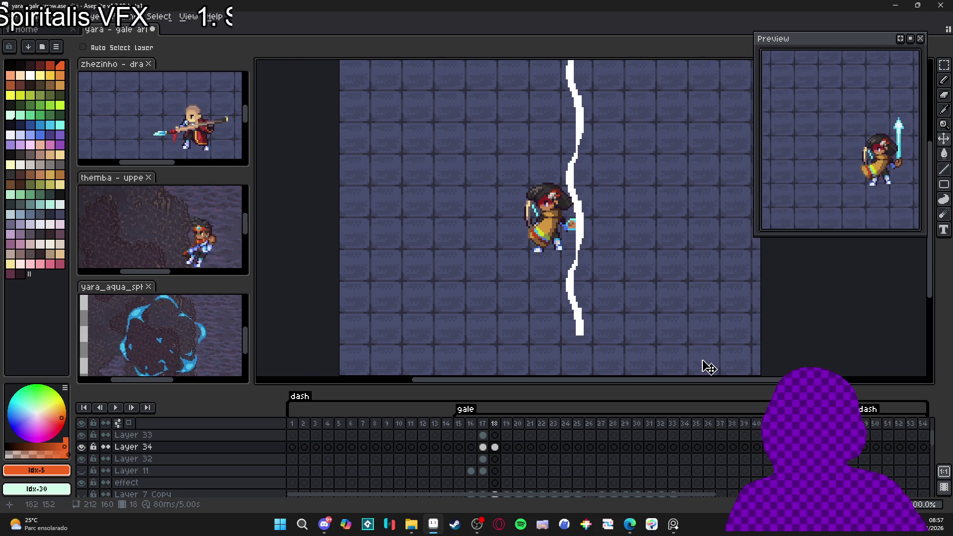
drag(584, 224, 583, 211)
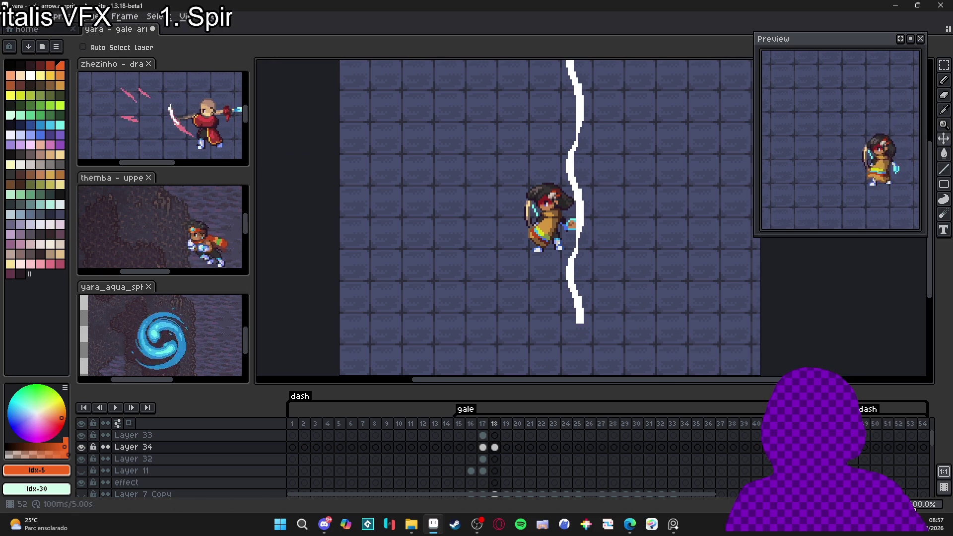
click(507, 447)
key(ctrl+v)
drag(578, 212, 585, 203)
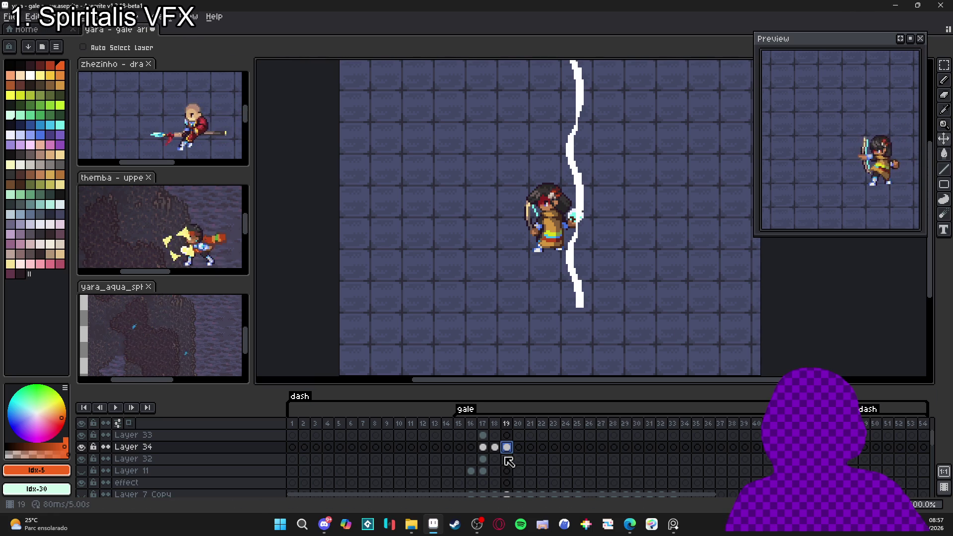
drag(507, 447, 518, 447)
drag(589, 207, 590, 200)
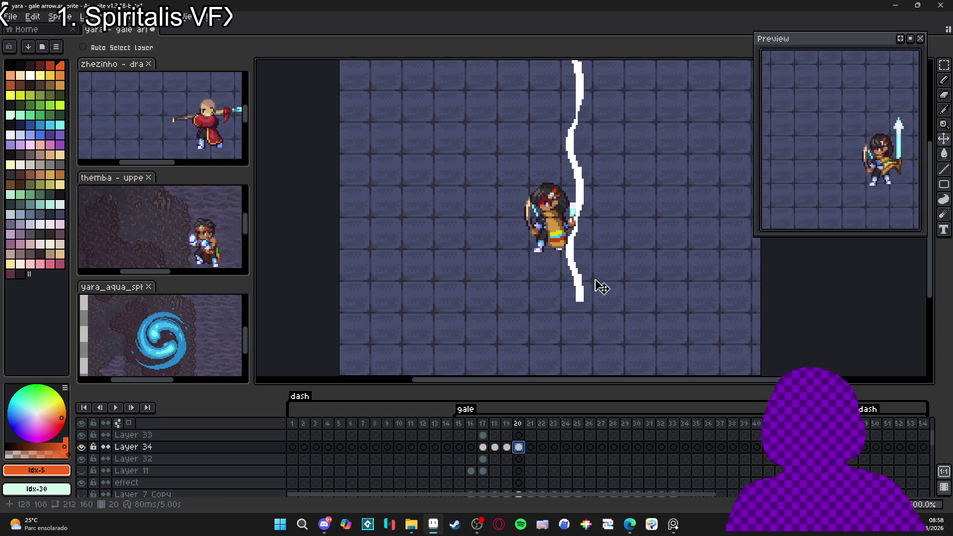
Review frames 17 and 18 and return to frame 17
click(532, 449)
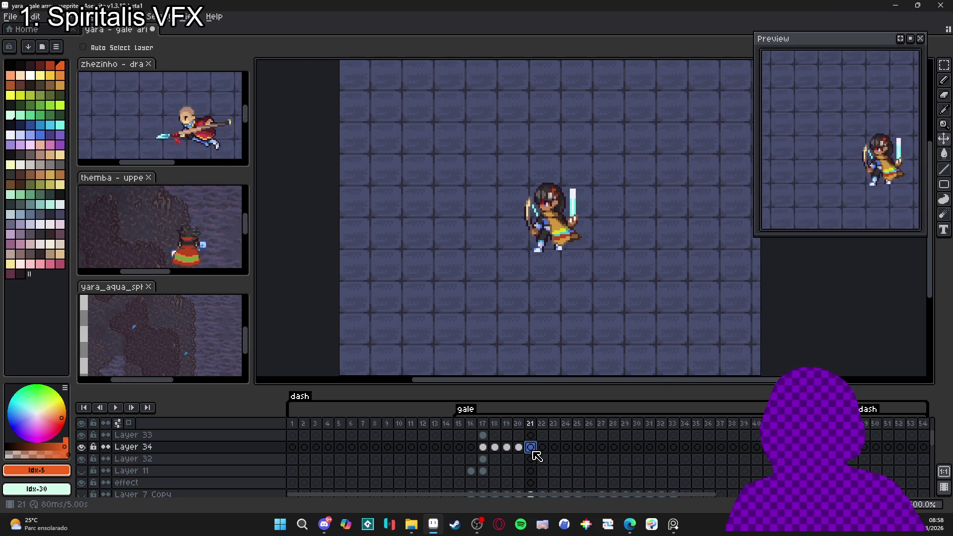
click(482, 447)
click(496, 448)
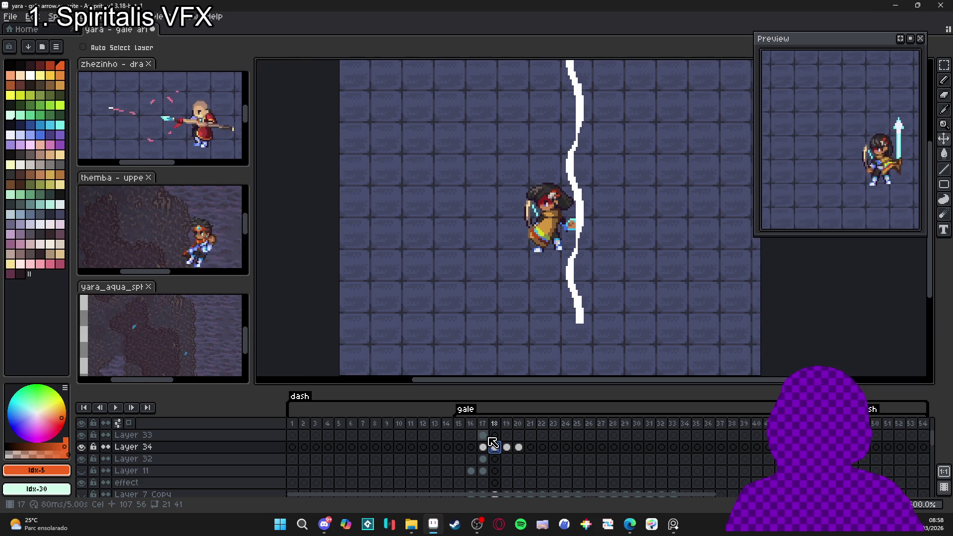
click(493, 443)
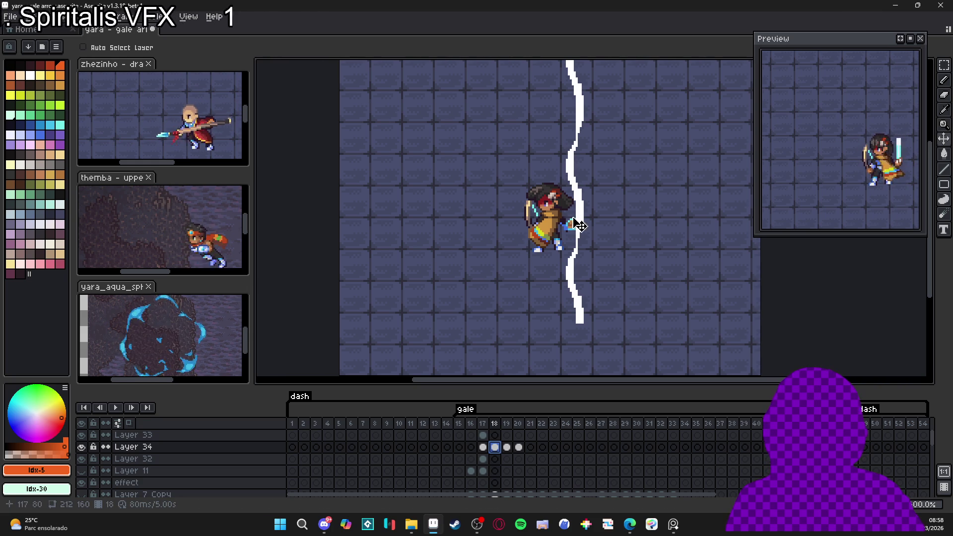
key(comma)
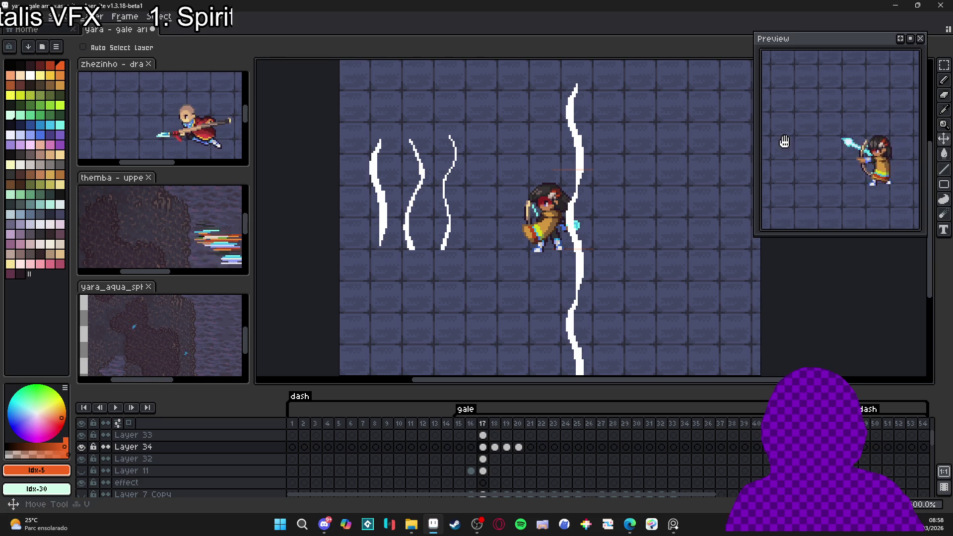
click(944, 65)
Paste the leftmost wavy strand into a new 12×54 sprite, then return to the gale arrow document
scroll(395, 130, up, 1)
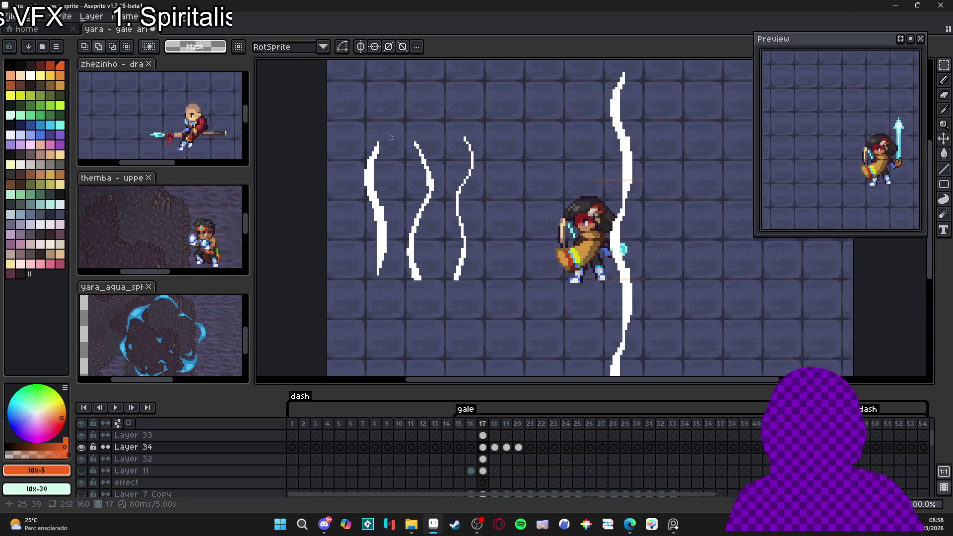
mouse_move(383, 143)
mouse_down()
mouse_move(335, 263)
mouse_move(356, 274)
mouse_up()
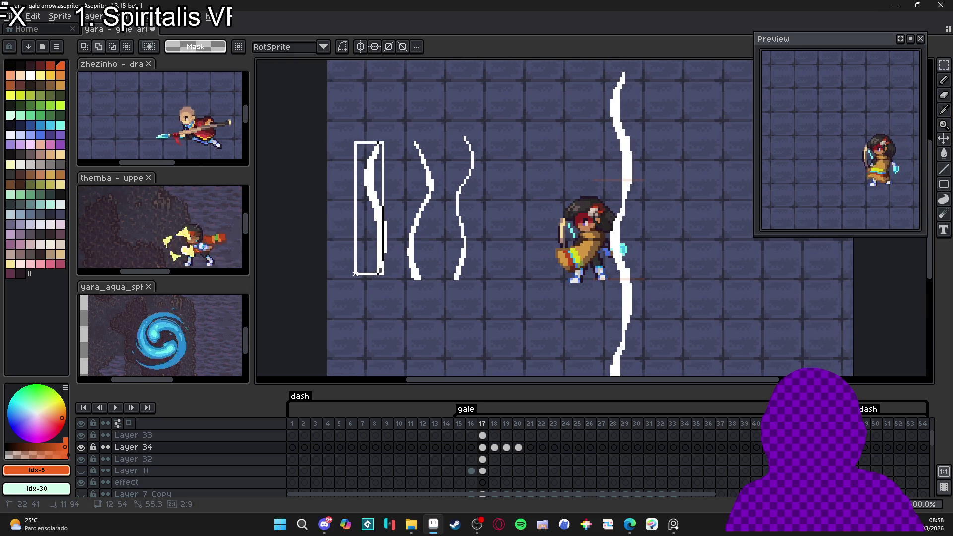
scroll(358, 271, down, 2)
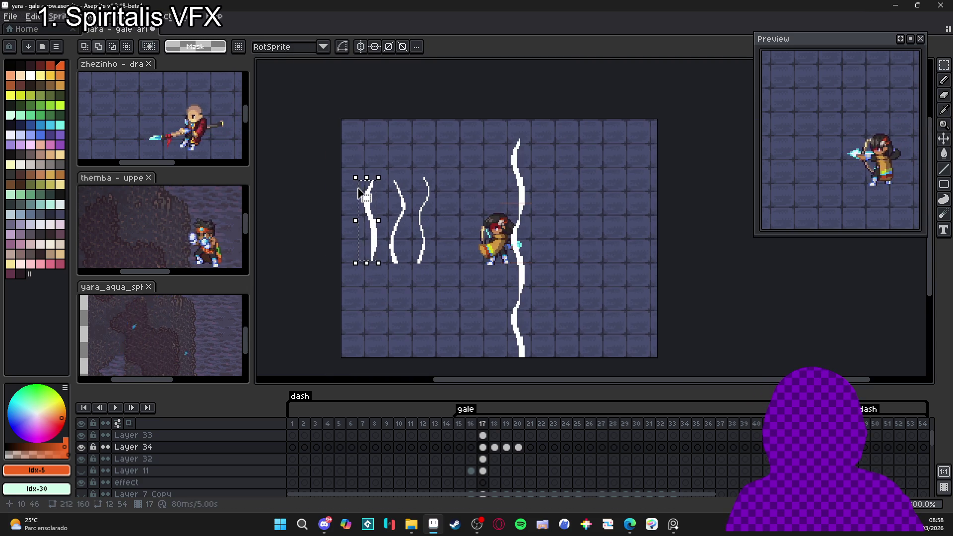
click(10, 17)
click(25, 28)
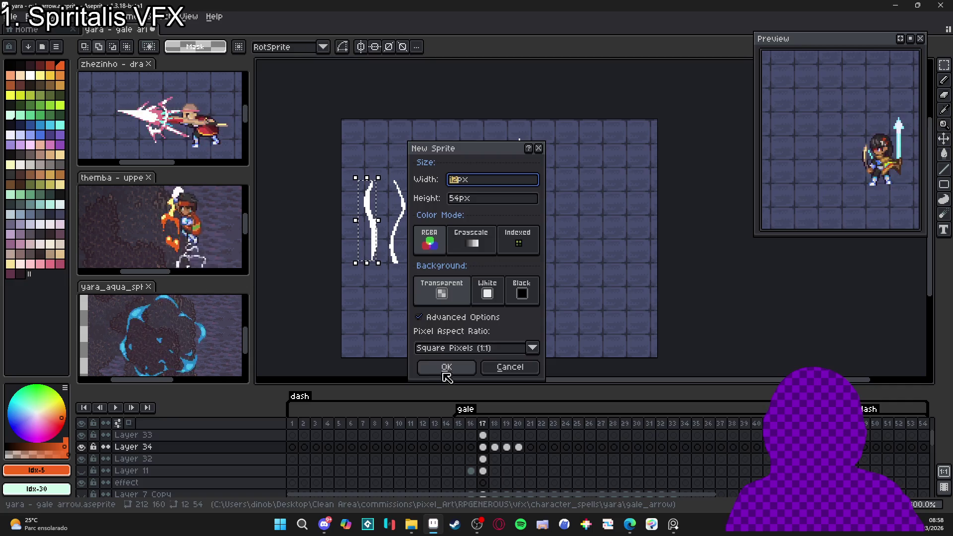
click(446, 366)
key(ctrl+v)
click(117, 29)
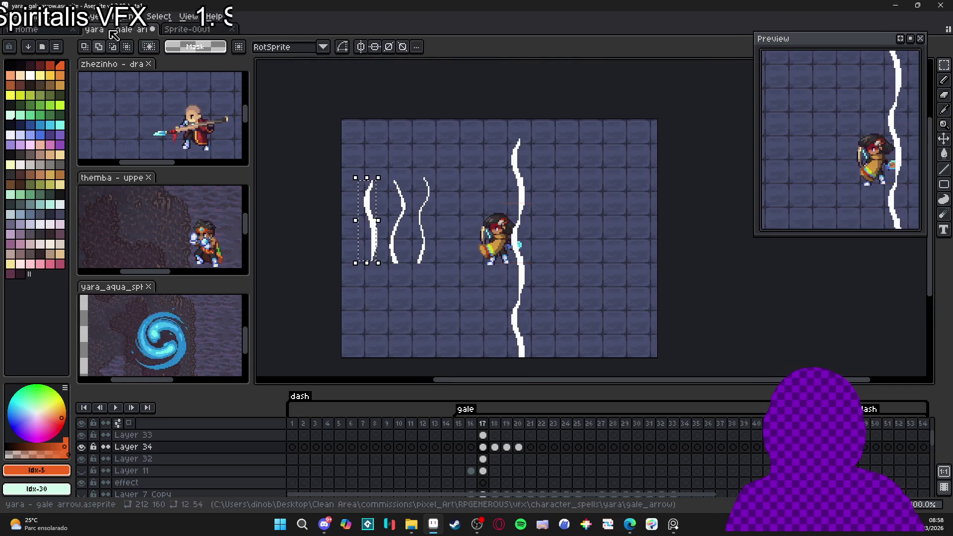
Go back to frame 17 on Layer 32 and select the whole leftmost white strand
key(v)
scroll(339, 234, up, 1)
key(Down)
key(m)
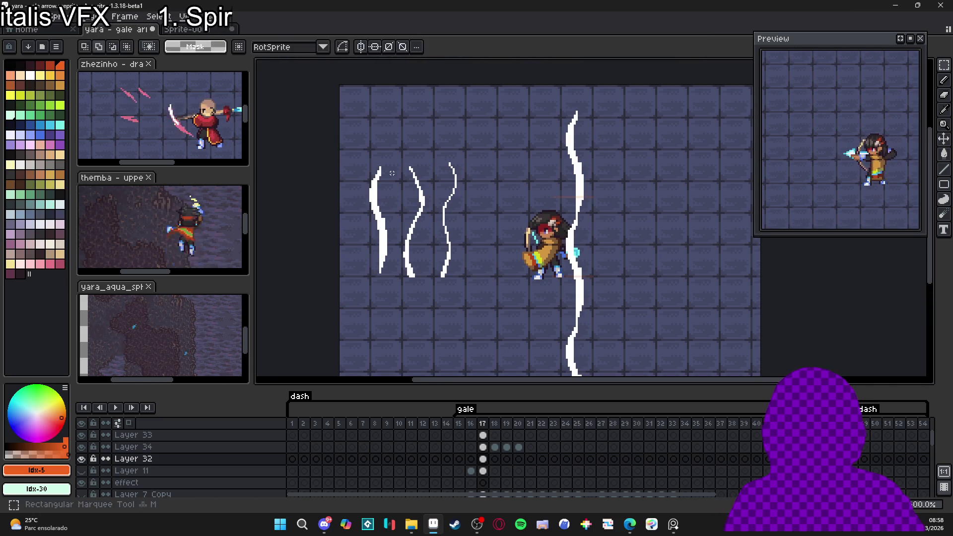
key(Left)
key(Up)
key(Right)
key(v)
key(Down)
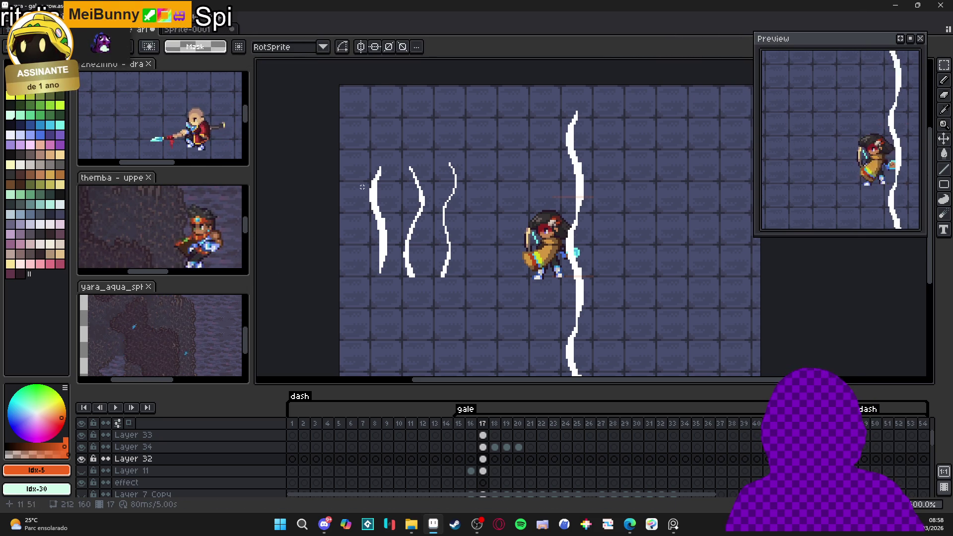
scroll(378, 161, up, 1)
drag(377, 162, 397, 297)
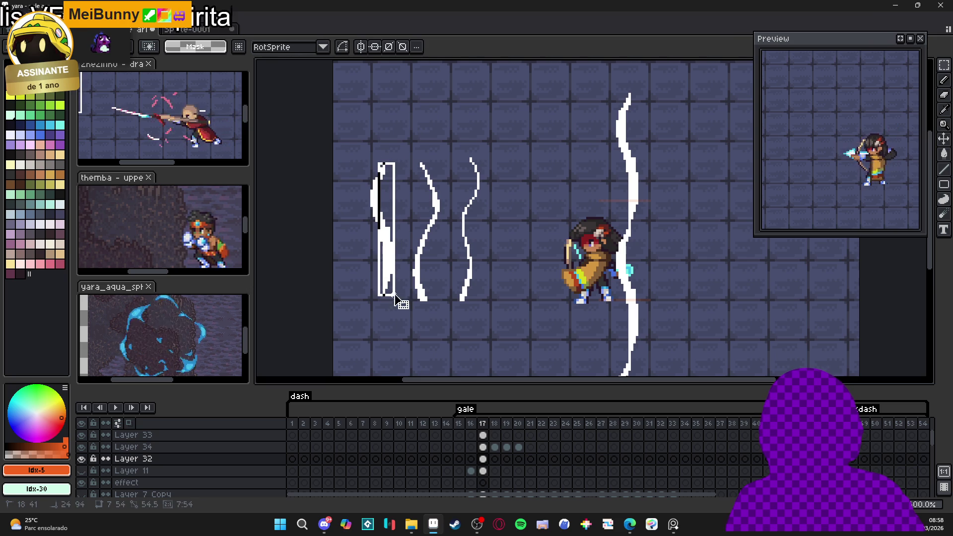
drag(367, 163, 396, 297)
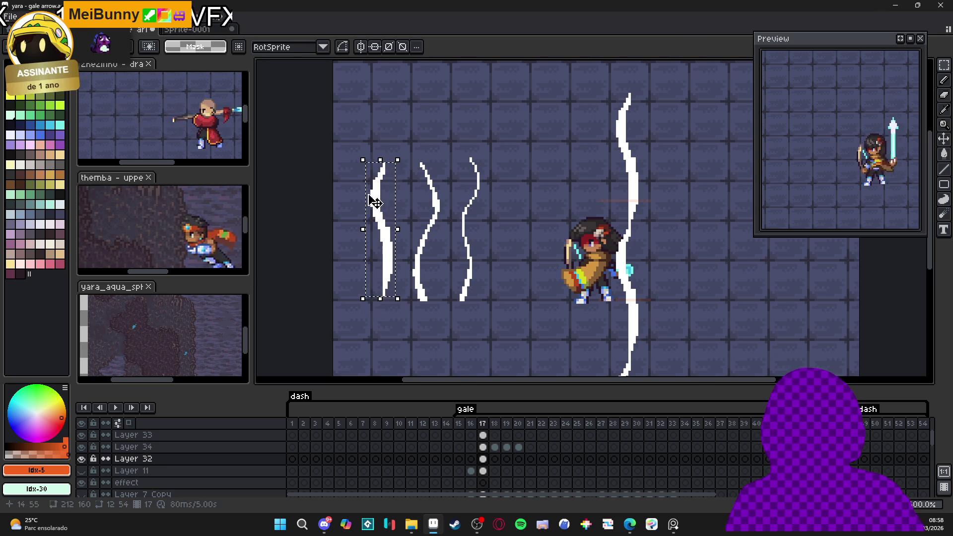
In the Sprite-0001 strand sprite, eyedrop white from the strand and zoom out
click(188, 29)
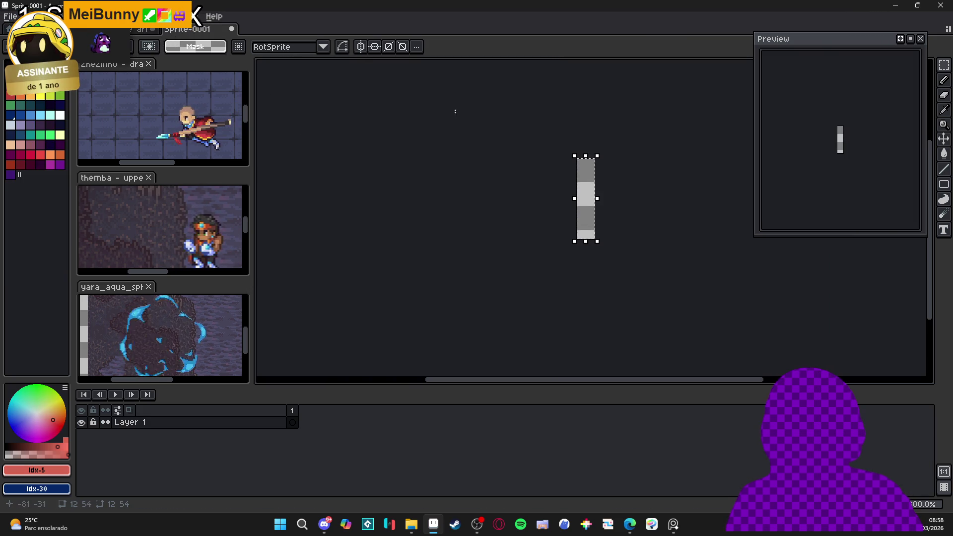
key(b)
scroll(588, 227, up, 1)
alt+click(586, 240)
scroll(591, 238, up, 3)
scroll(585, 218, down, 4)
scroll(582, 196, up, 2)
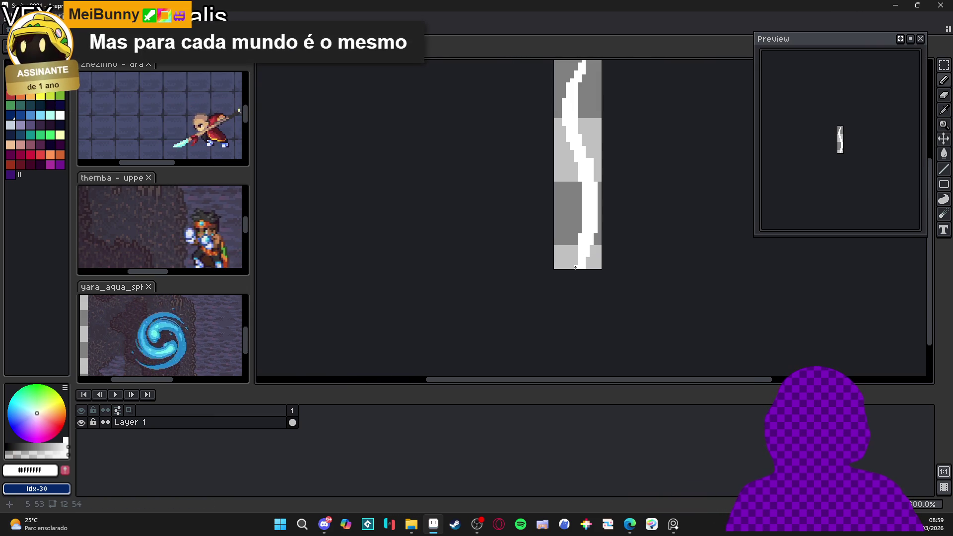
key(minus)
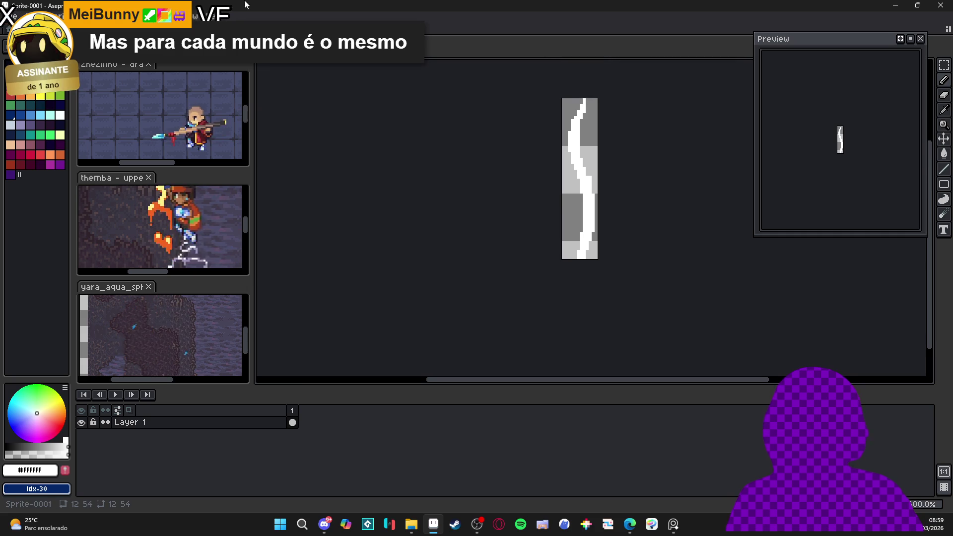
Try Tiled in X Axis, then switch the sprite to Tiled in Y Axis
click(187, 16)
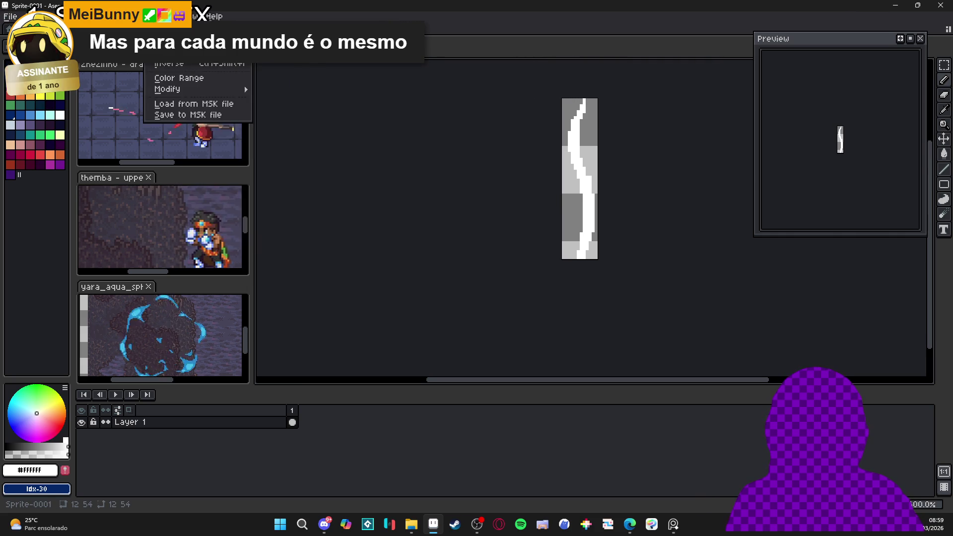
mouse_move(248, 104)
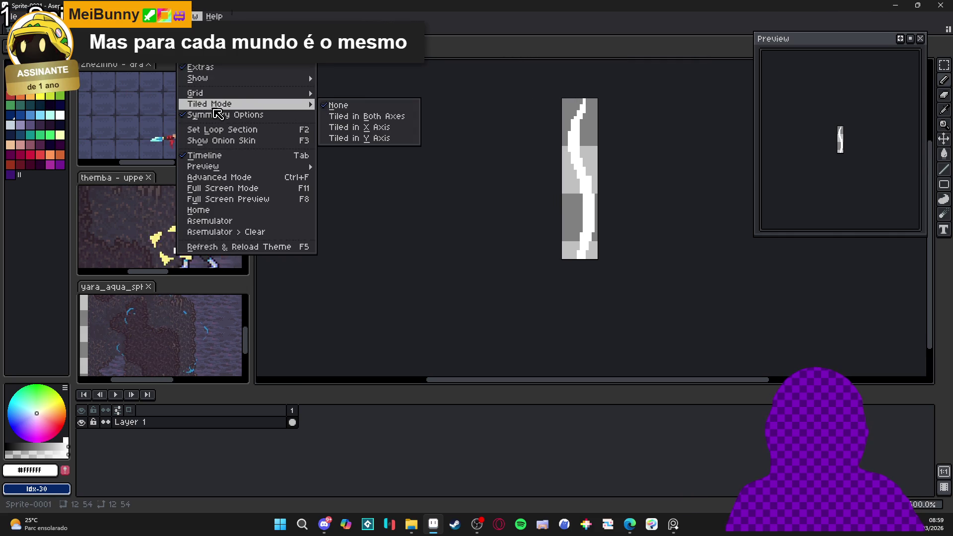
click(386, 128)
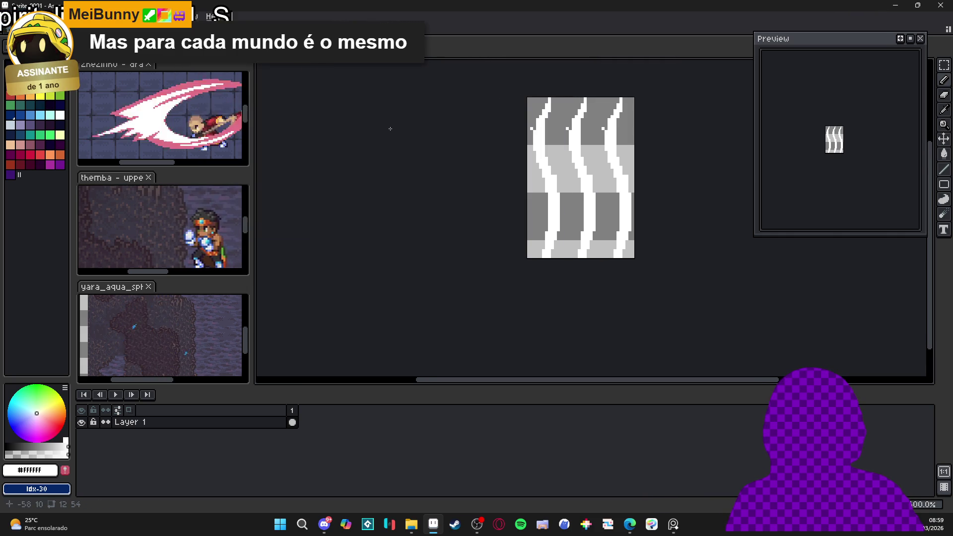
click(187, 15)
mouse_move(248, 104)
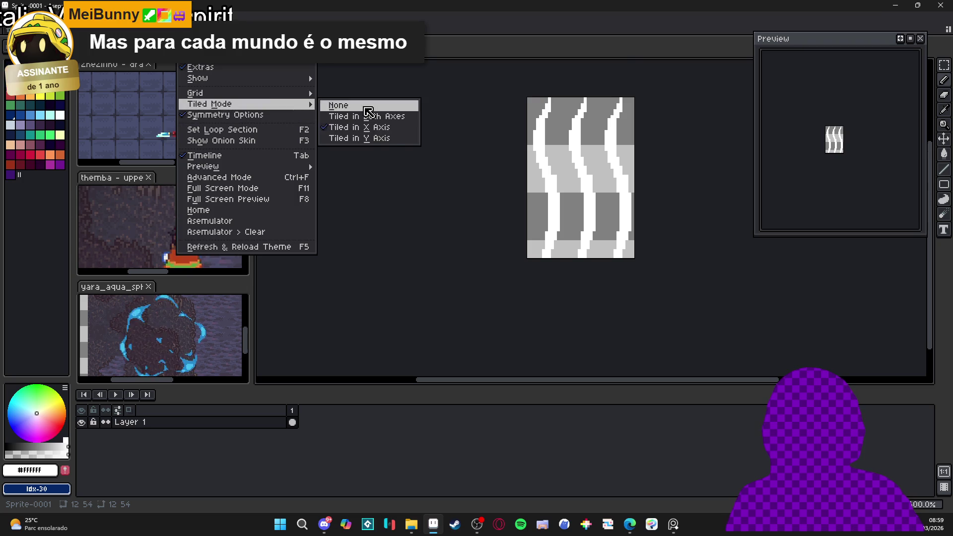
click(387, 140)
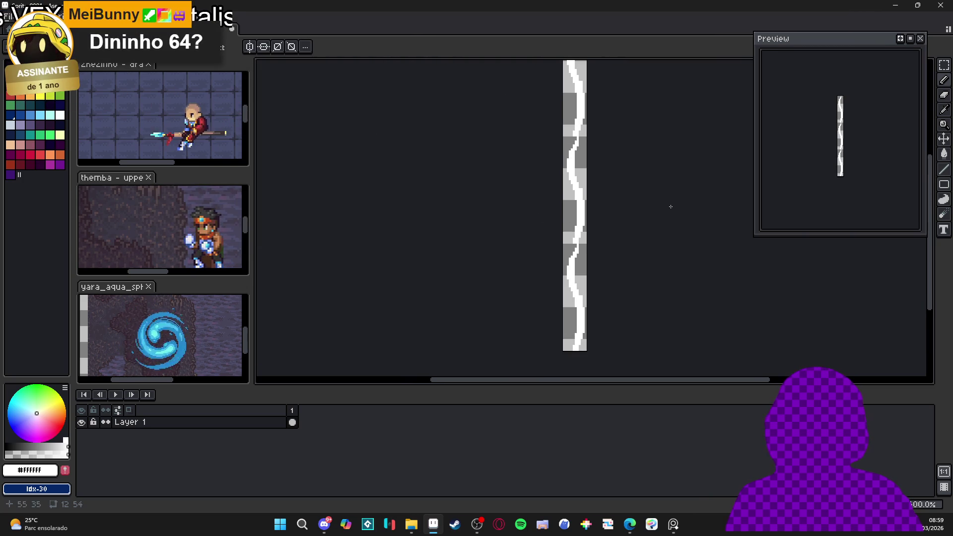
key(ctrl+Tab)
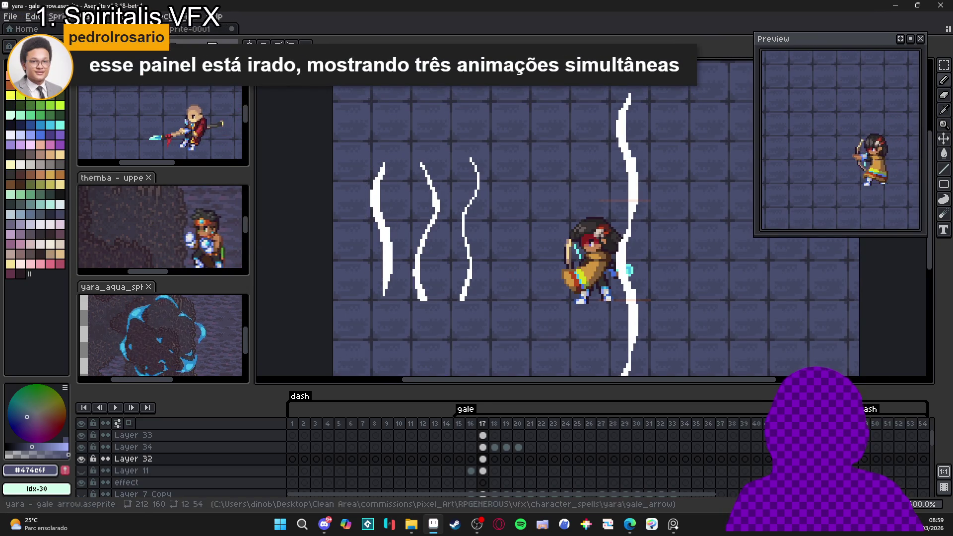
In the strand sprite, add Layer 2 below Layer 1 as a dark blue background
click(195, 29)
click(205, 421)
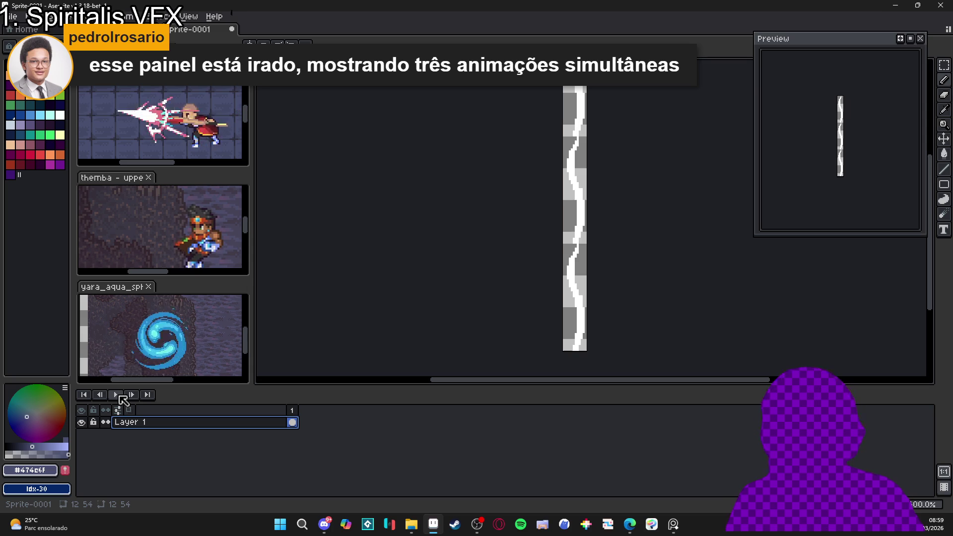
key(shift+n)
click(150, 422)
drag(187, 435, 183, 445)
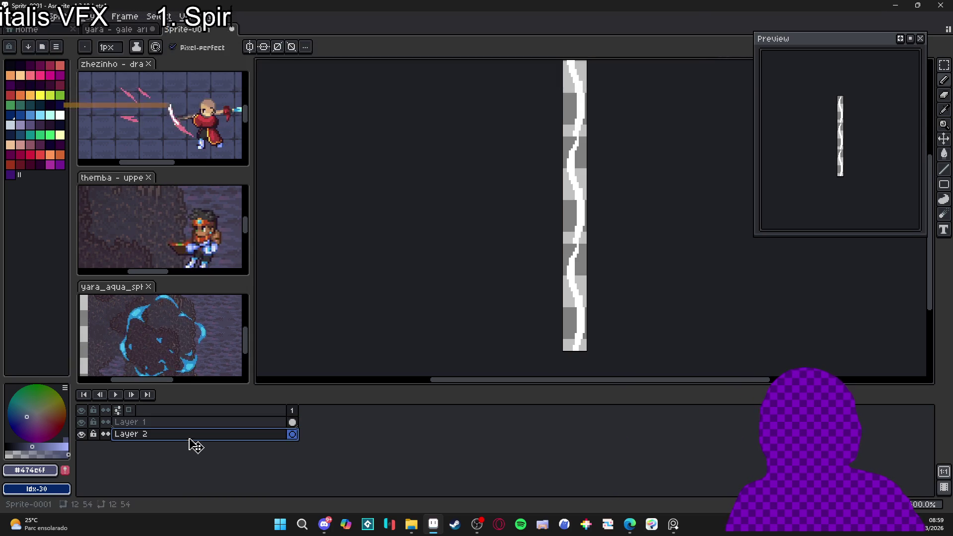
drag(575, 245, 573, 248)
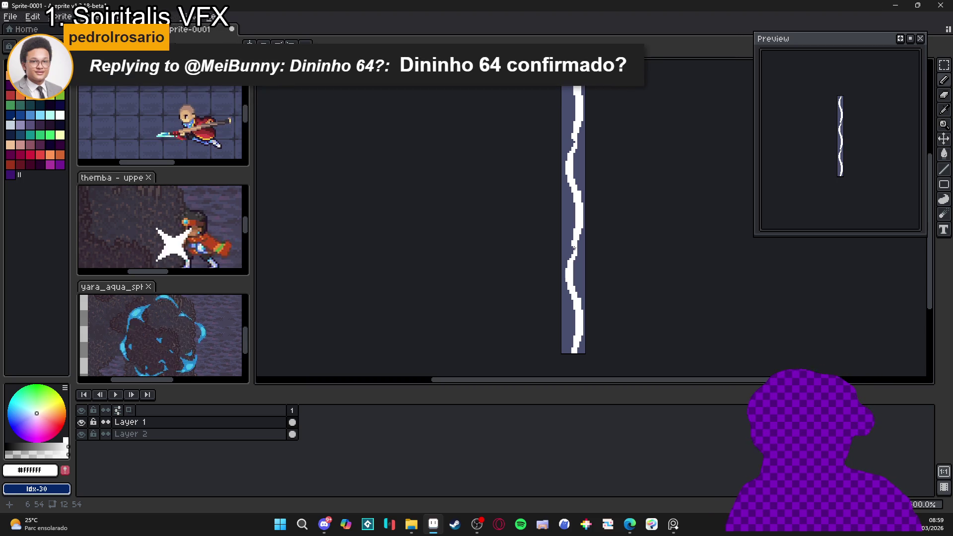
key(b)
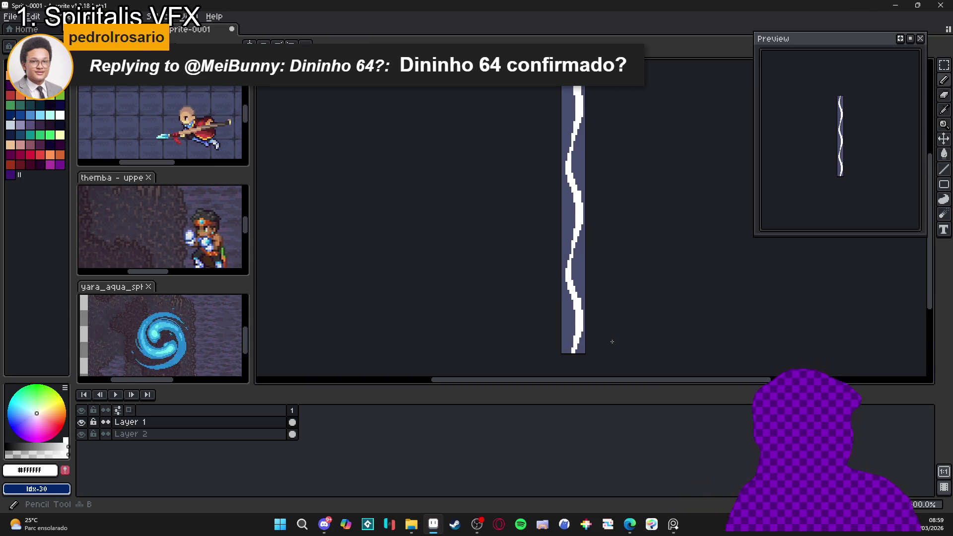
Tile the strand vertically in the view and bring up File > Scripts
scroll(545, 270, down, 2)
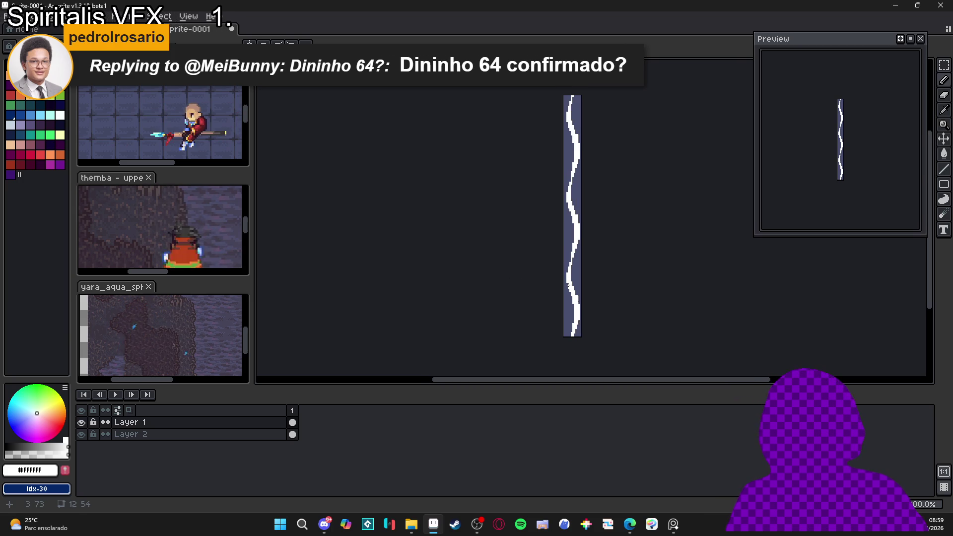
click(183, 20)
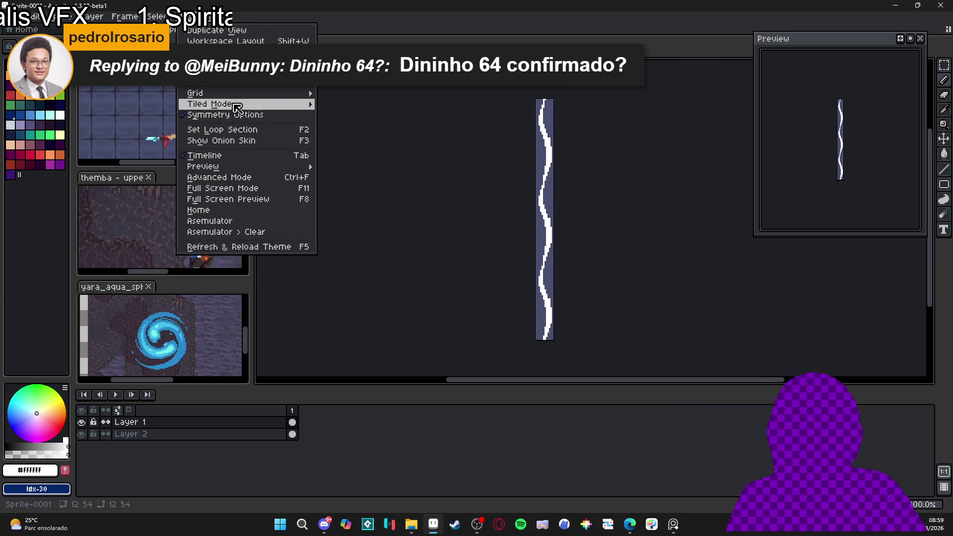
mouse_move(242, 110)
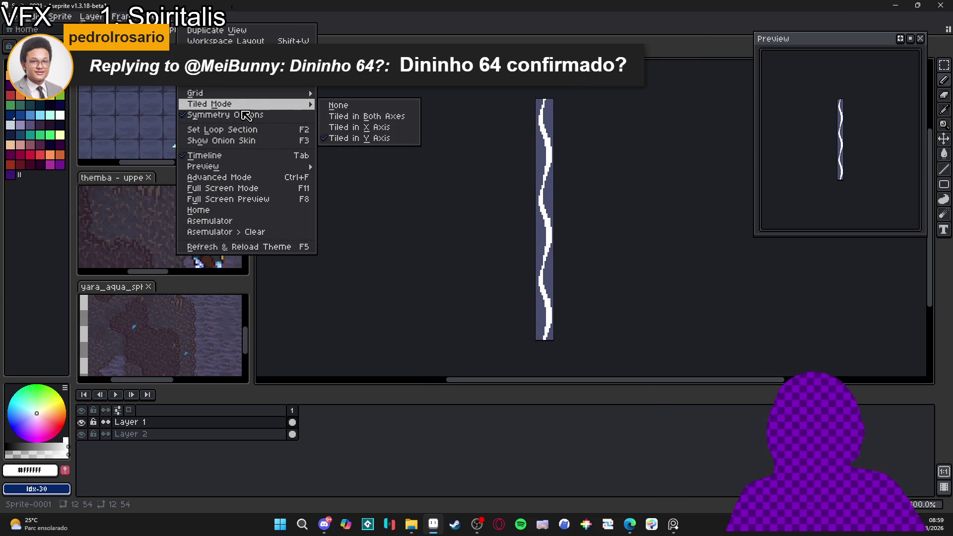
click(15, 17)
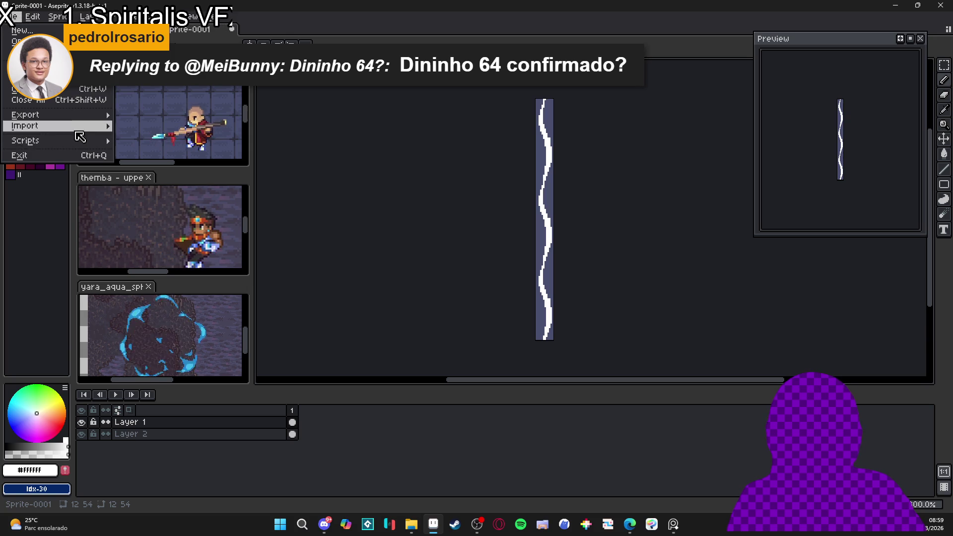
mouse_move(80, 139)
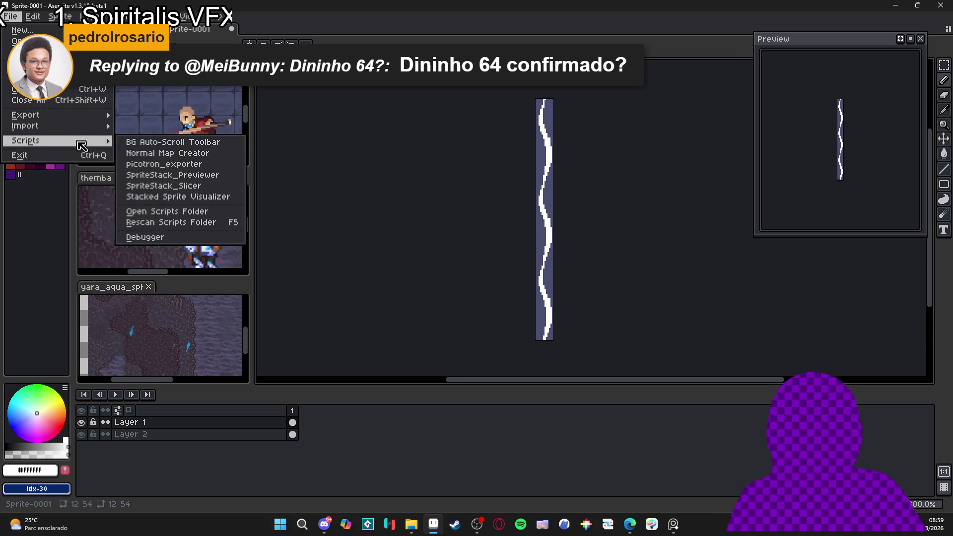
Use BG Auto-Scroll to insert 5 upward-scrolling frames, then select strand frames 1–6
click(222, 143)
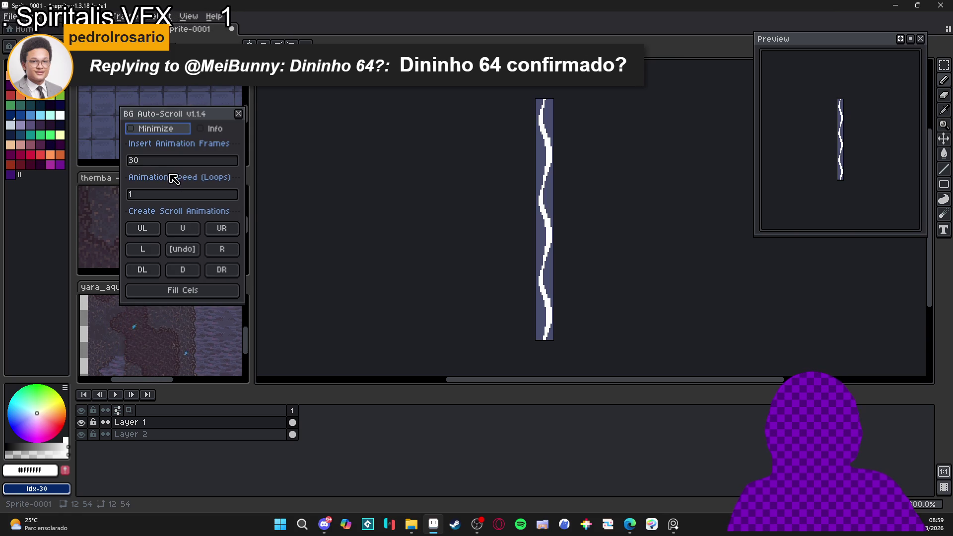
key(Tab)
key(Tab)
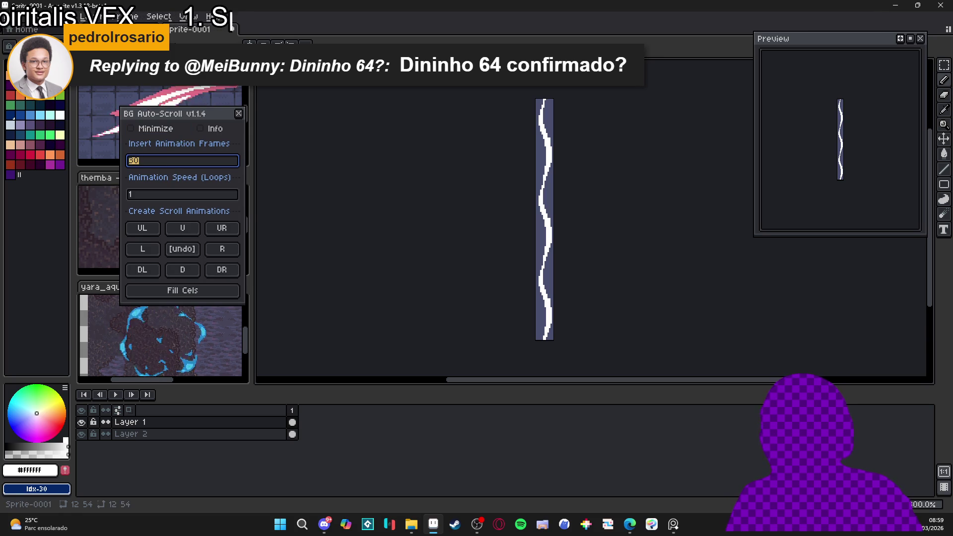
text(5)
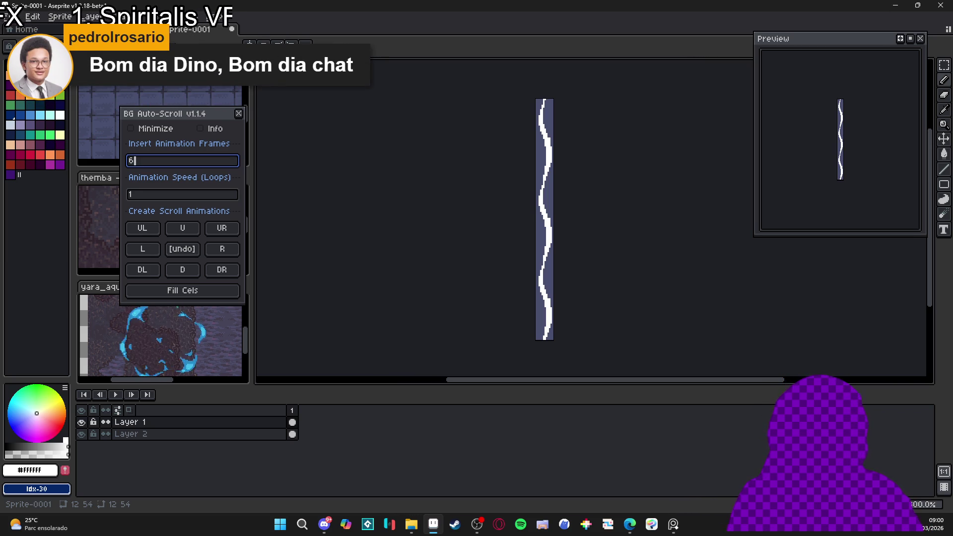
click(182, 229)
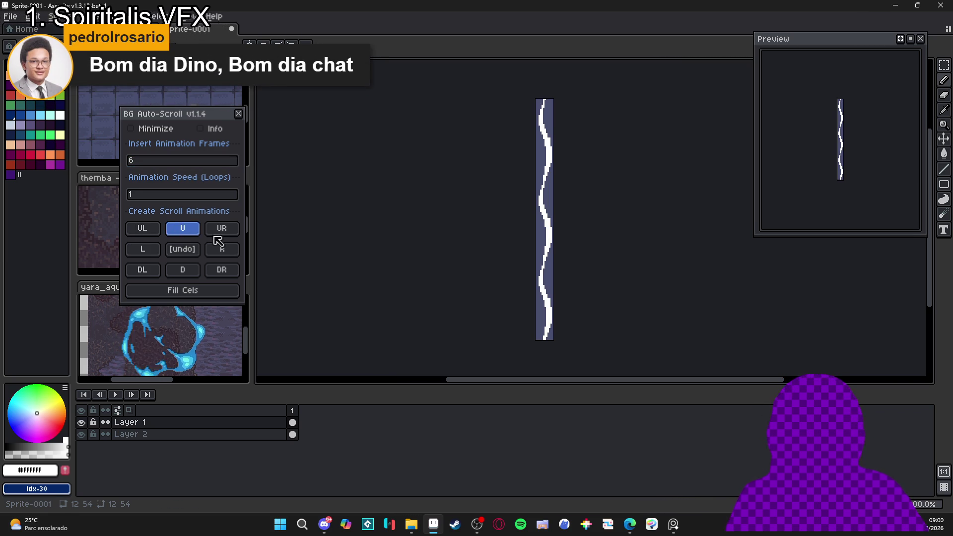
click(238, 113)
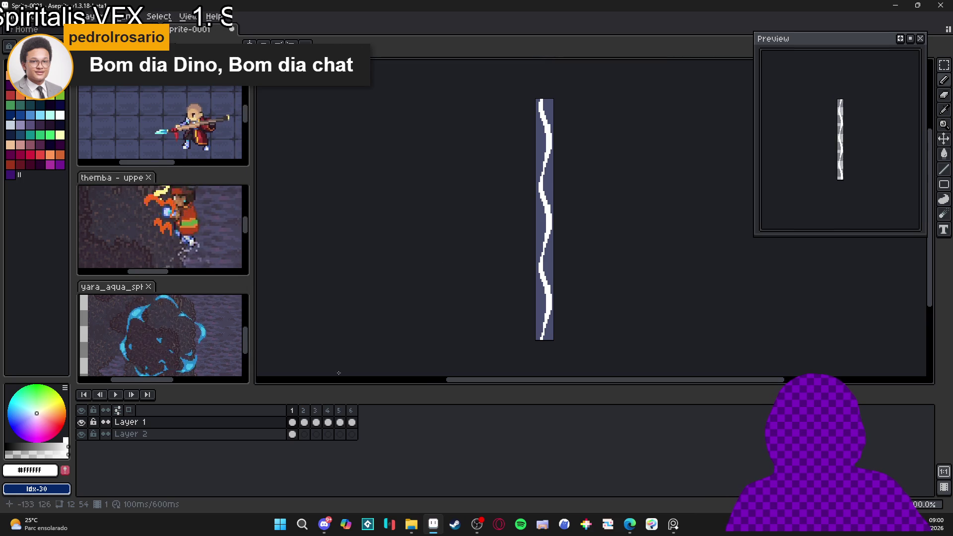
click(299, 423)
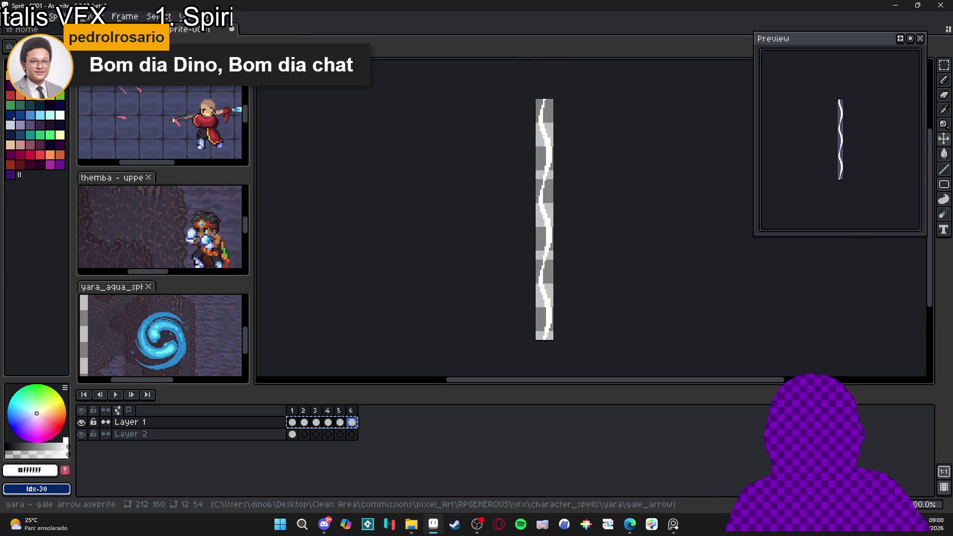
Paste the strand cels onto Layer 34 frames 17–22 and move them beside the archer
key(ctrl+Tab)
click(483, 447)
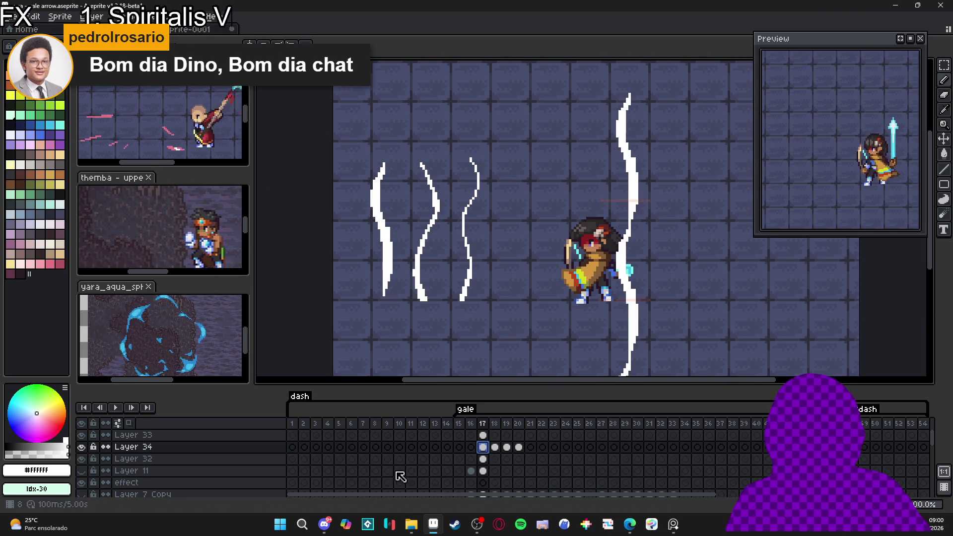
mouse_move(481, 453)
mouse_down()
mouse_move(498, 464)
mouse_move(537, 449)
mouse_move(483, 452)
mouse_up()
click(542, 452)
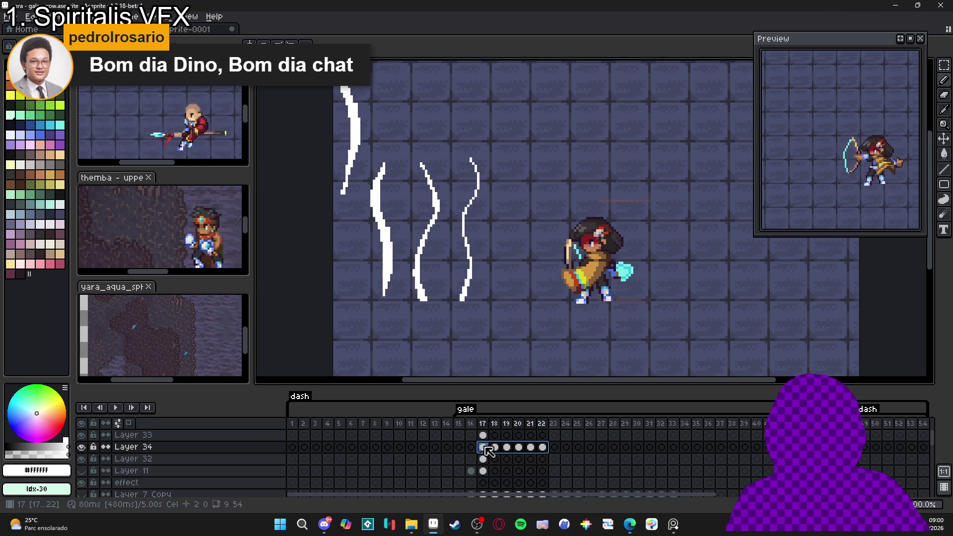
drag(363, 138, 632, 268)
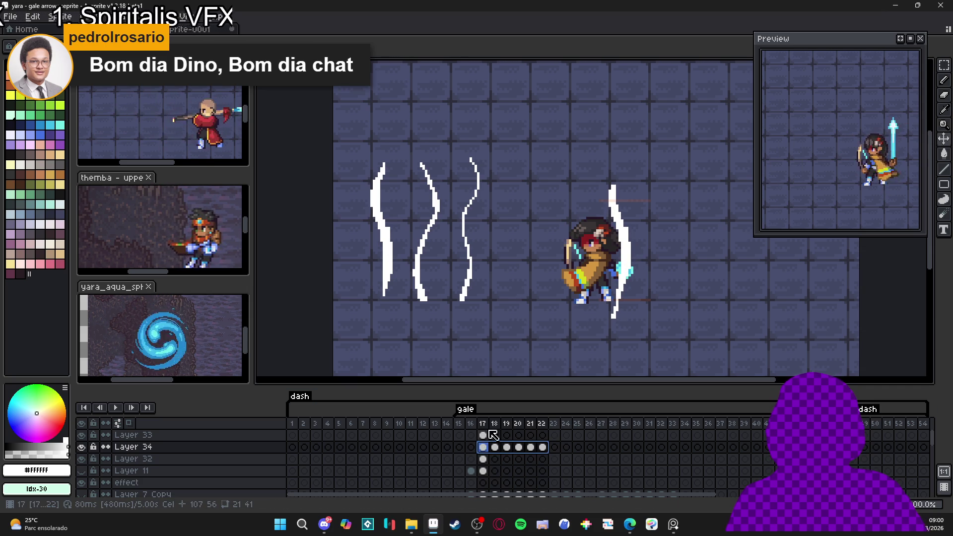
click(543, 447)
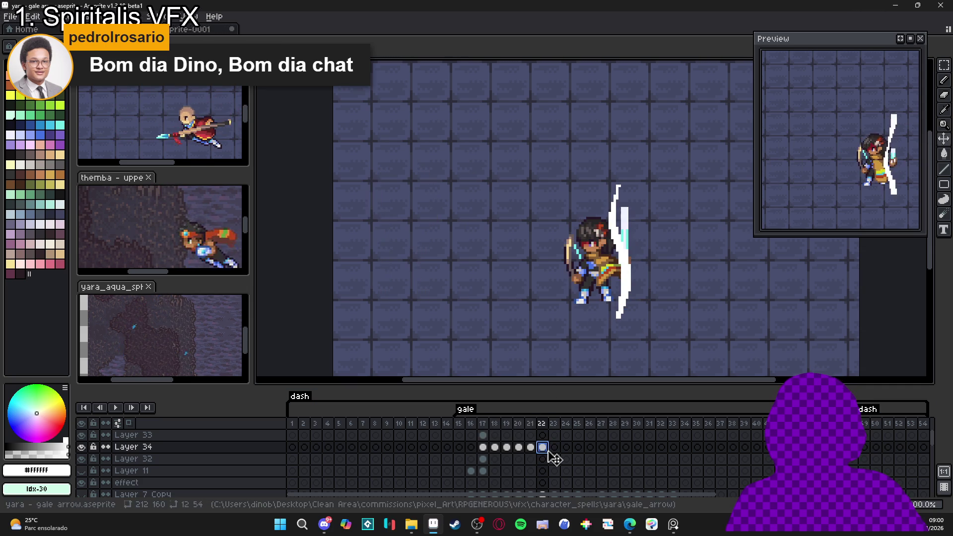
drag(542, 447, 483, 448)
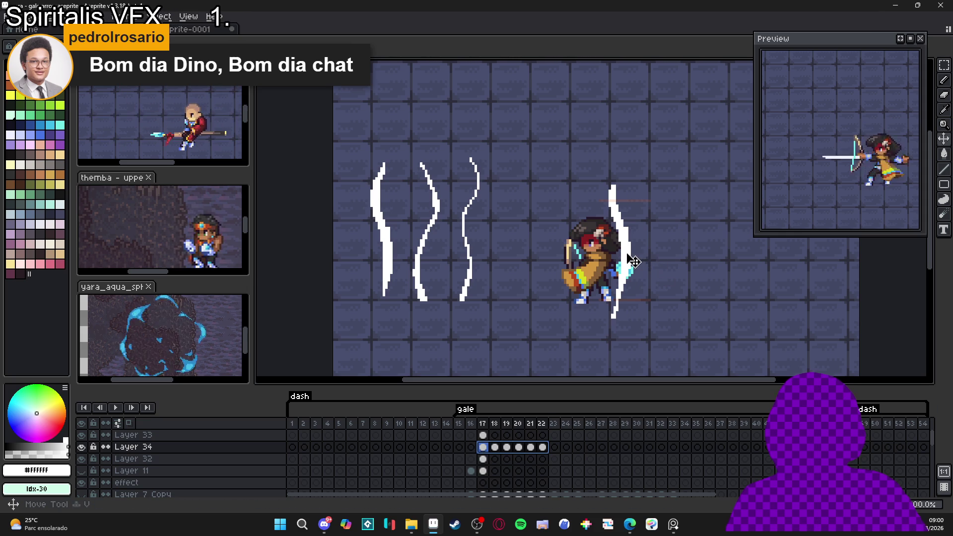
Nudge the strand about 14 px right, check frames 18–22, then copy it into a new sprite
drag(633, 261, 640, 261)
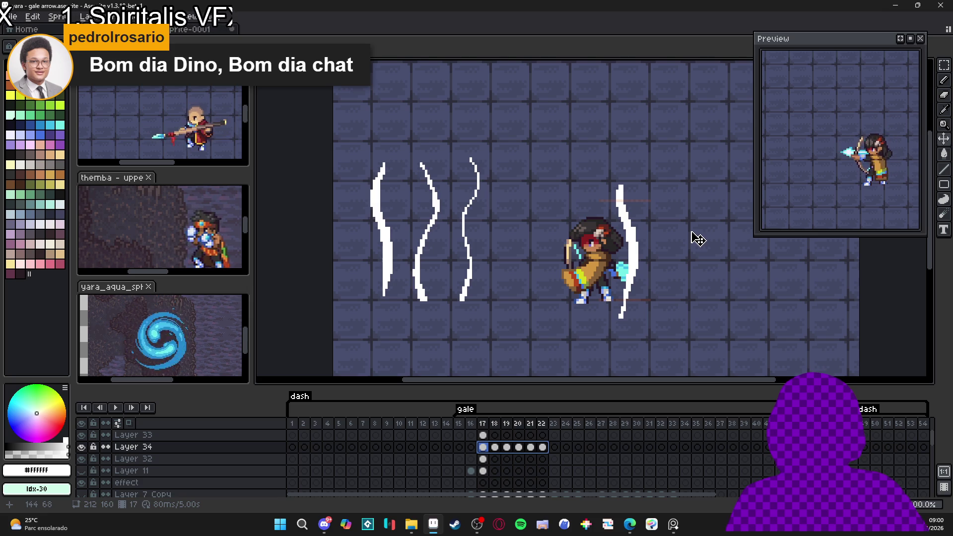
click(495, 446)
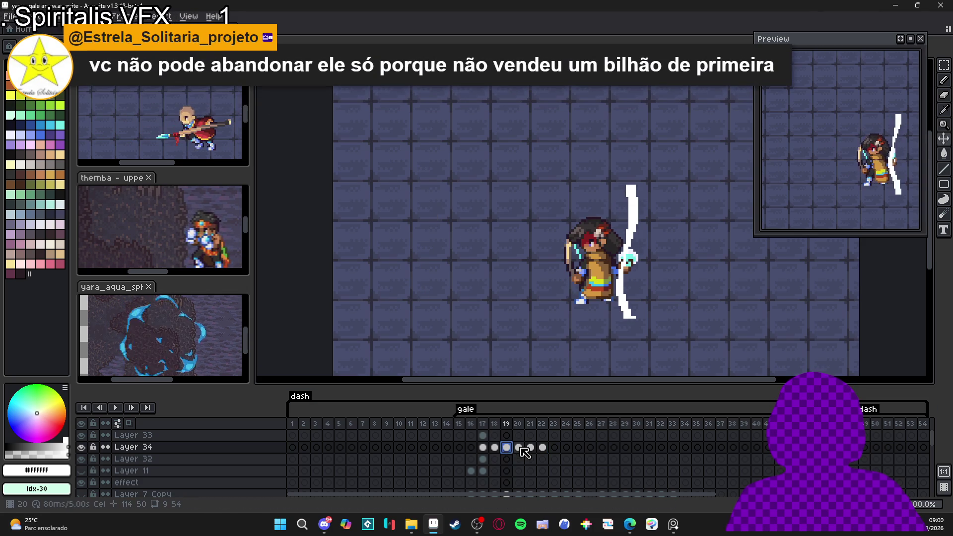
click(518, 447)
click(530, 447)
click(542, 446)
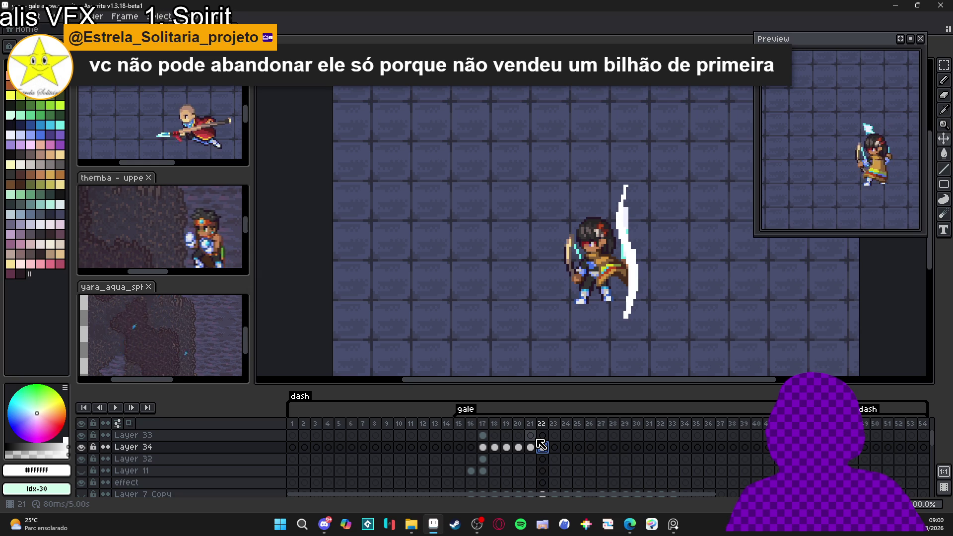
key(ctrl+c)
key(ctrl+n)
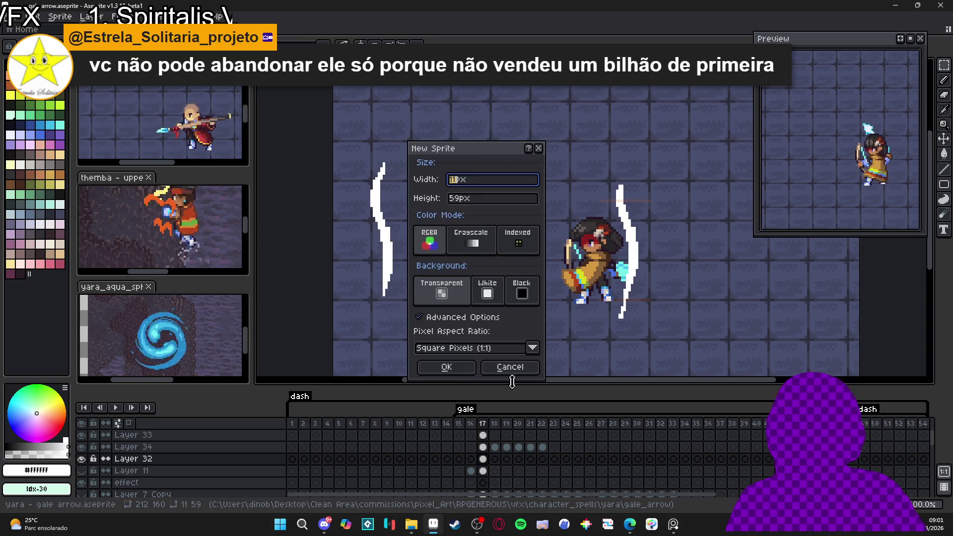
Create the 11×59 sprite, paste the strand and trim it to 11×56
click(446, 367)
key(ctrl+v)
scroll(590, 213, up, 3)
key(Return)
click(82, 16)
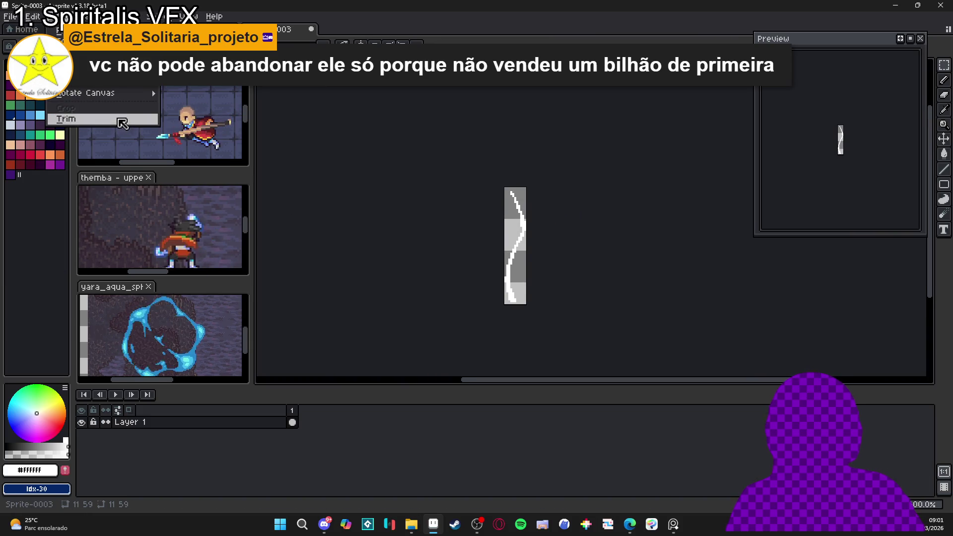
click(122, 120)
Set the view to Tiled in Y Axis and launch the BG Auto-Scroll Toolbar script
click(188, 17)
mouse_move(249, 107)
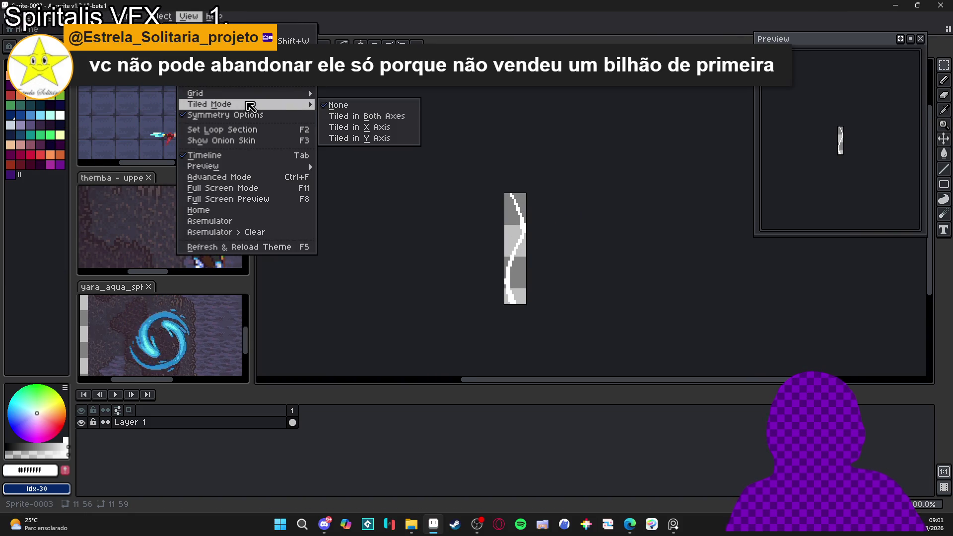
click(390, 138)
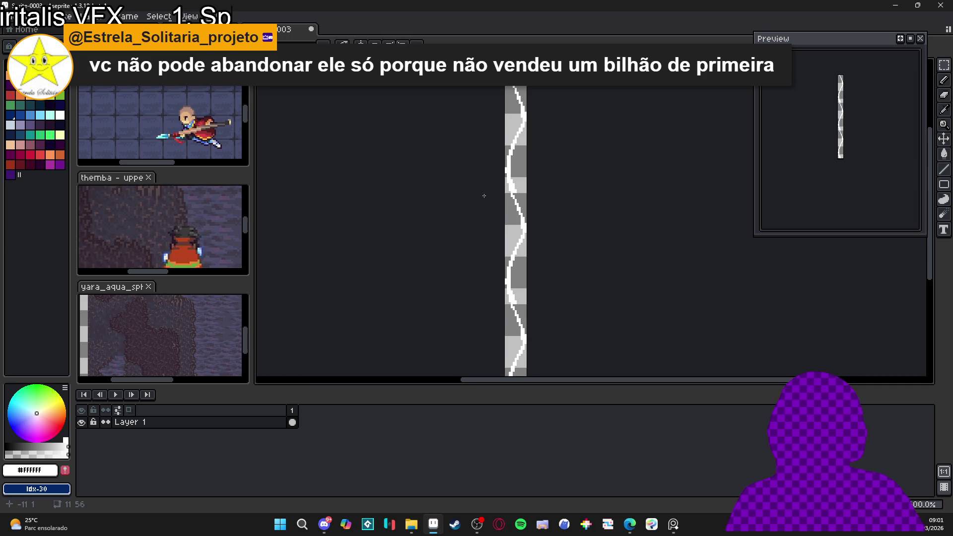
scroll(518, 189, up, 2)
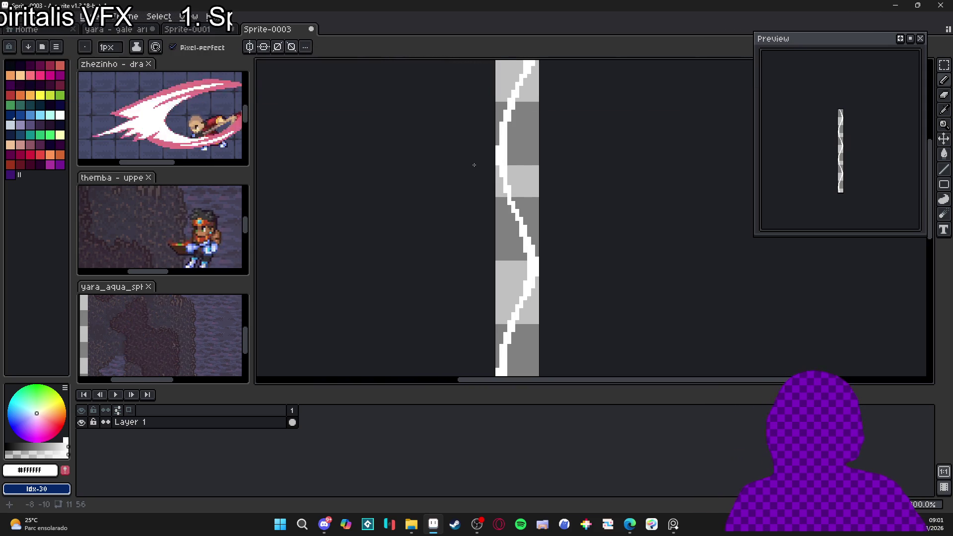
scroll(543, 183, down, 2)
scroll(543, 183, up, 1)
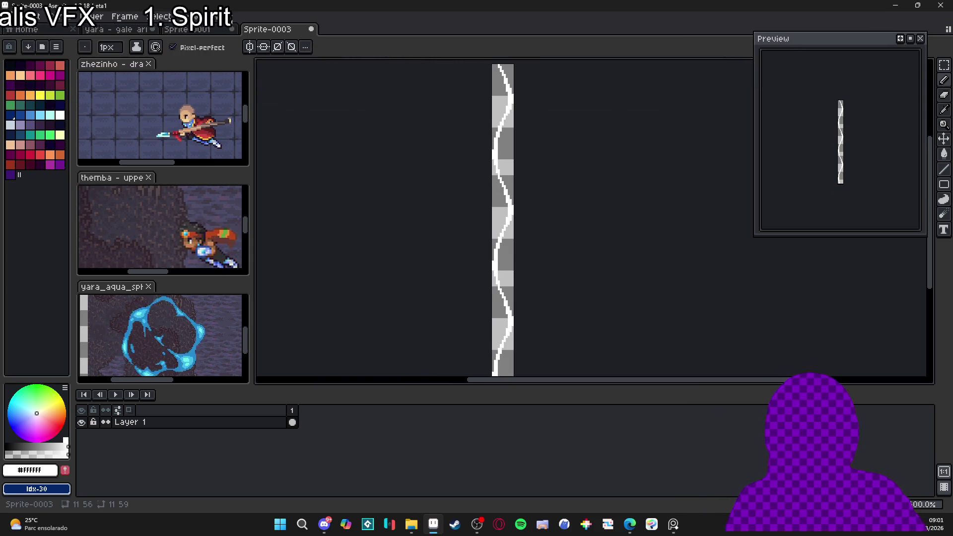
click(15, 16)
mouse_move(68, 128)
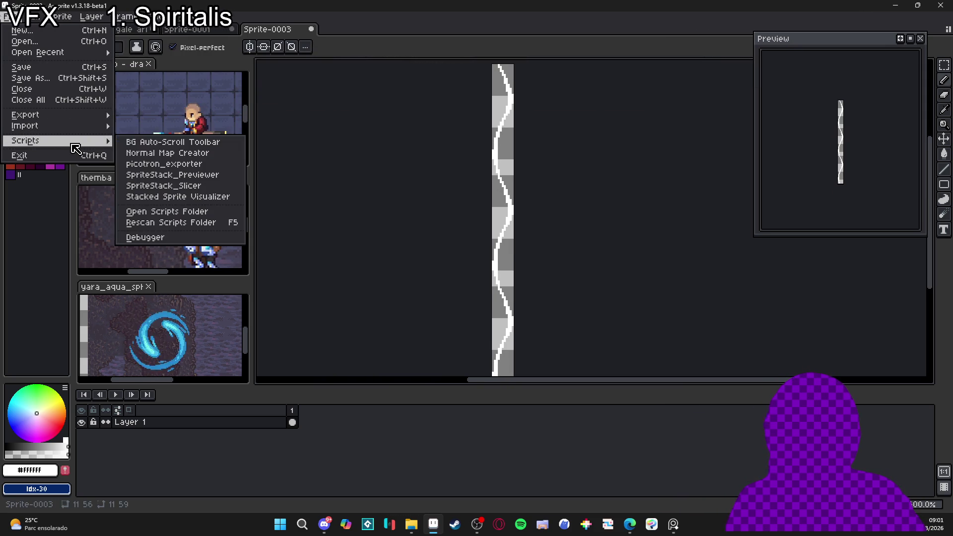
click(164, 140)
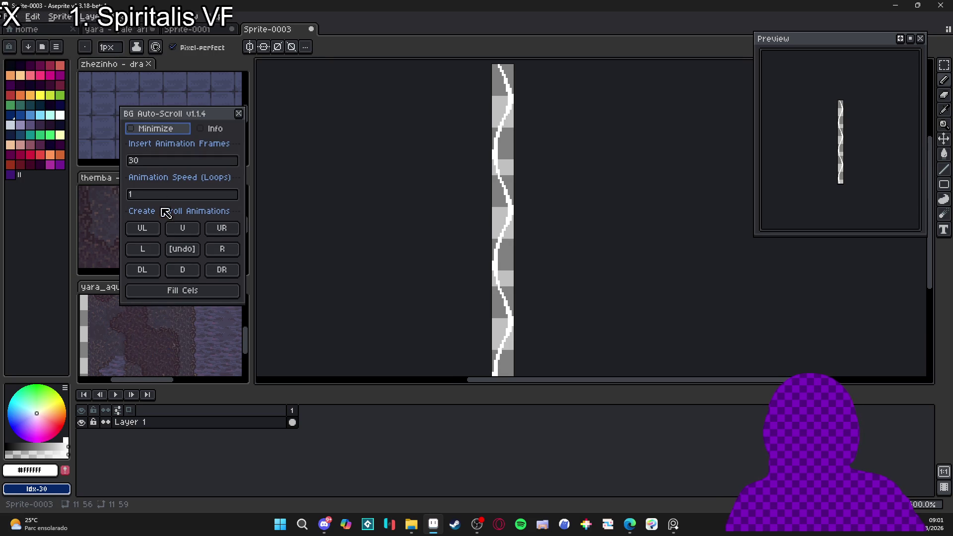
Set the insert frame count to 4, then switch to the browser's burning-pole photo
click(155, 162)
text(4)
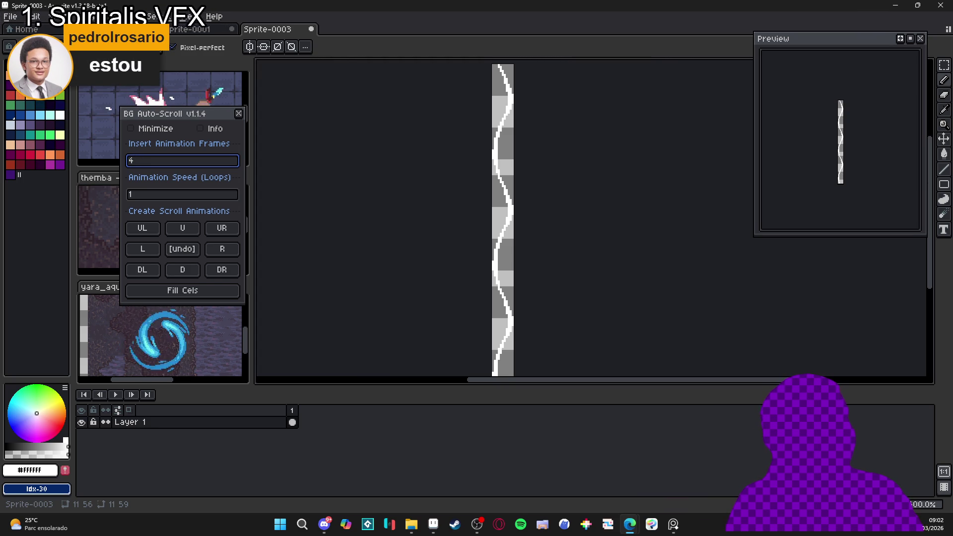
key(alt+Tab)
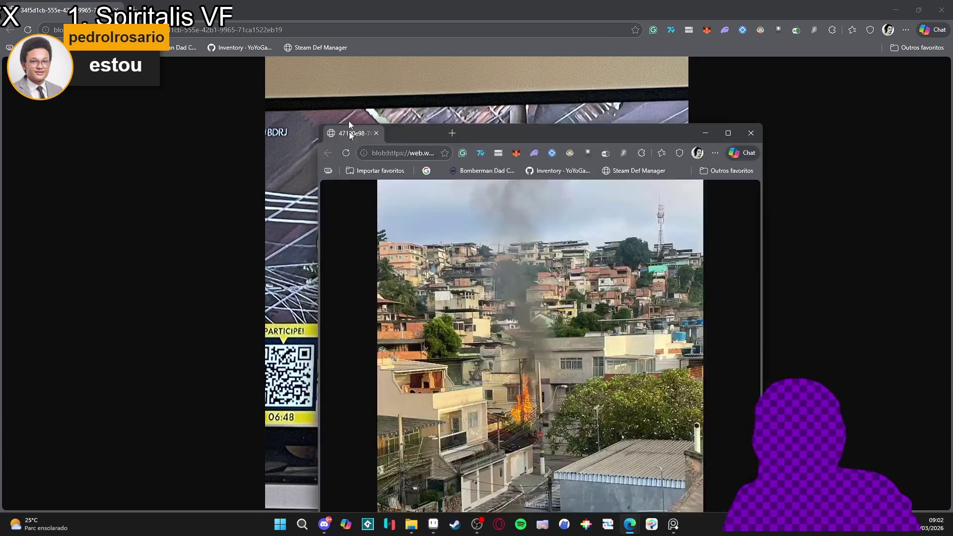
Merge the hillside fire photo into the Edge window as a tab, then close the browser
drag(349, 121, 316, 6)
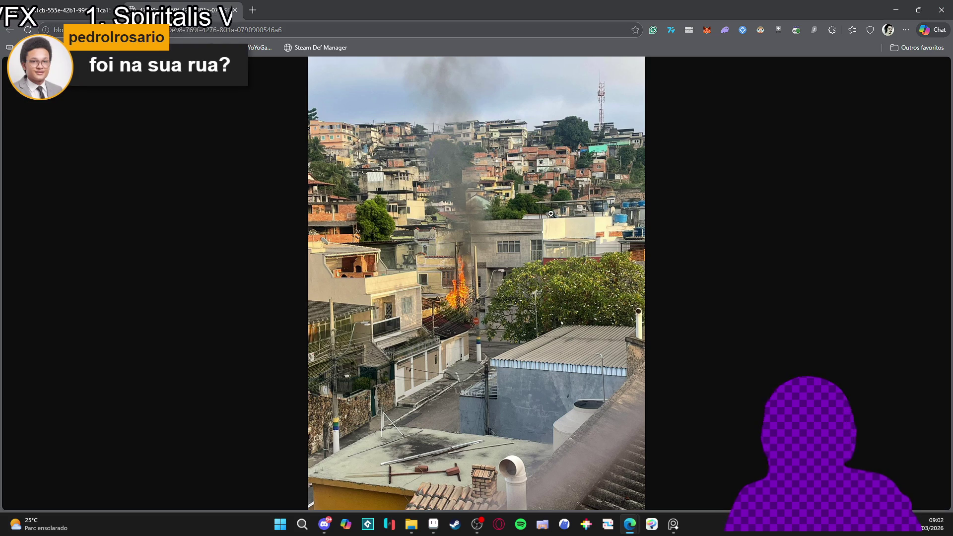
click(941, 10)
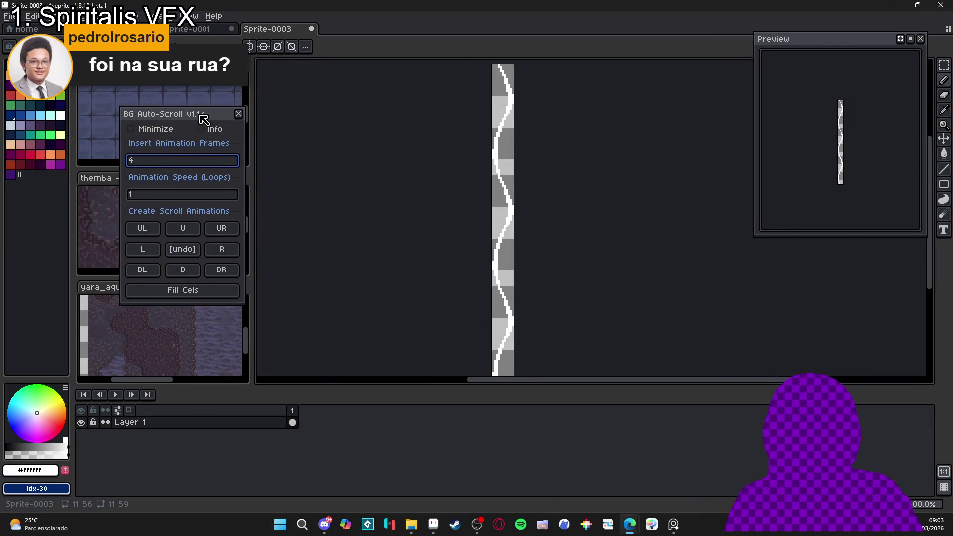
Trial-generate scroll frames at the default speed and at speed 2, undoing each attempt
mouse_move(207, 111)
mouse_down()
mouse_move(345, 117)
mouse_move(328, 115)
mouse_up()
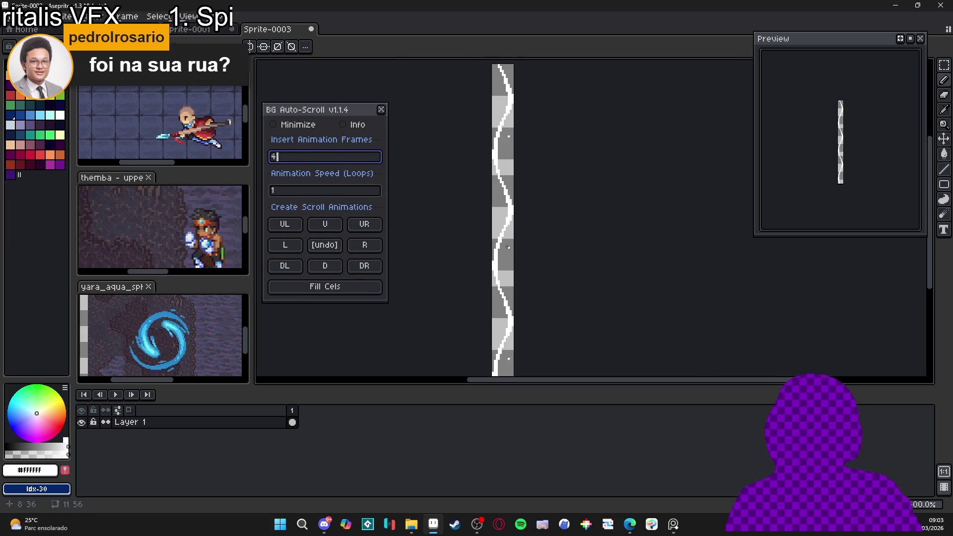
scroll(518, 251, up, 1)
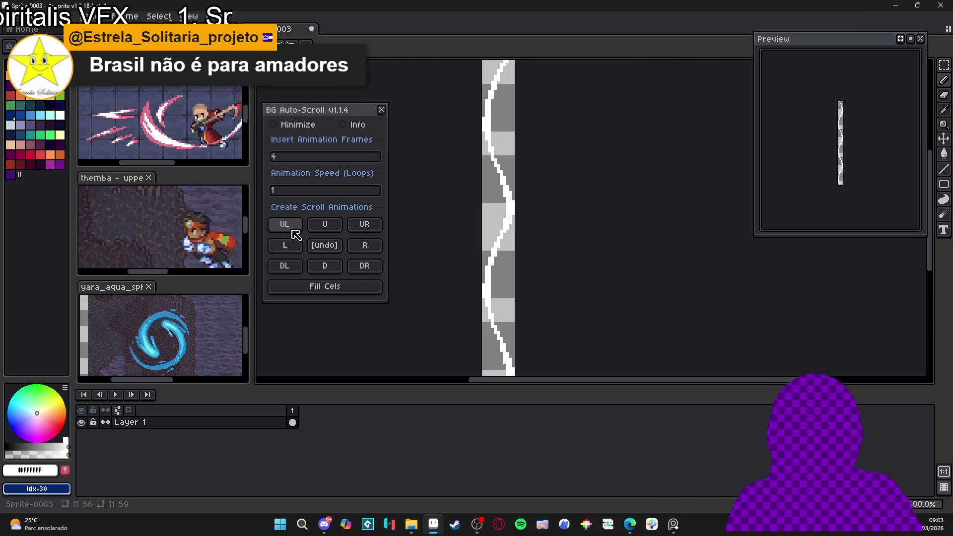
click(325, 226)
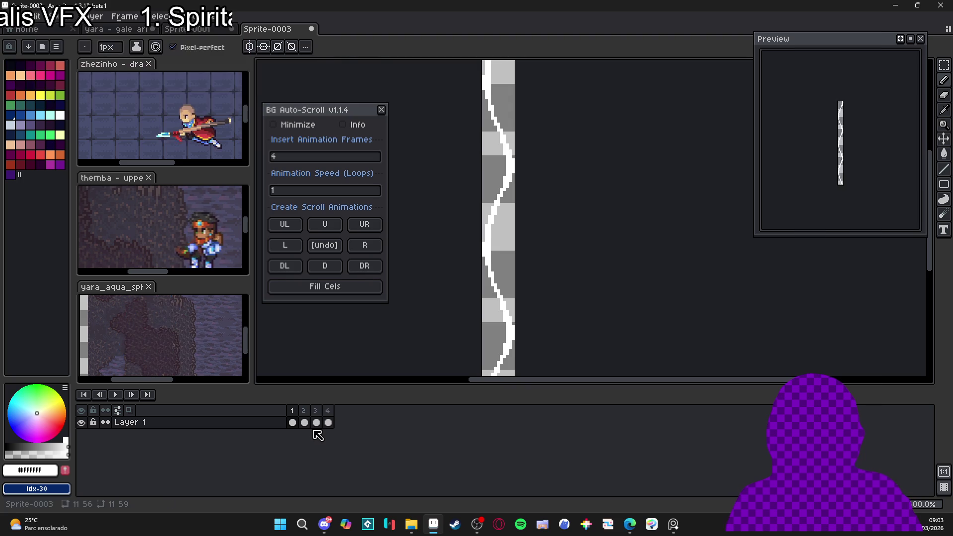
key(ctrl+z)
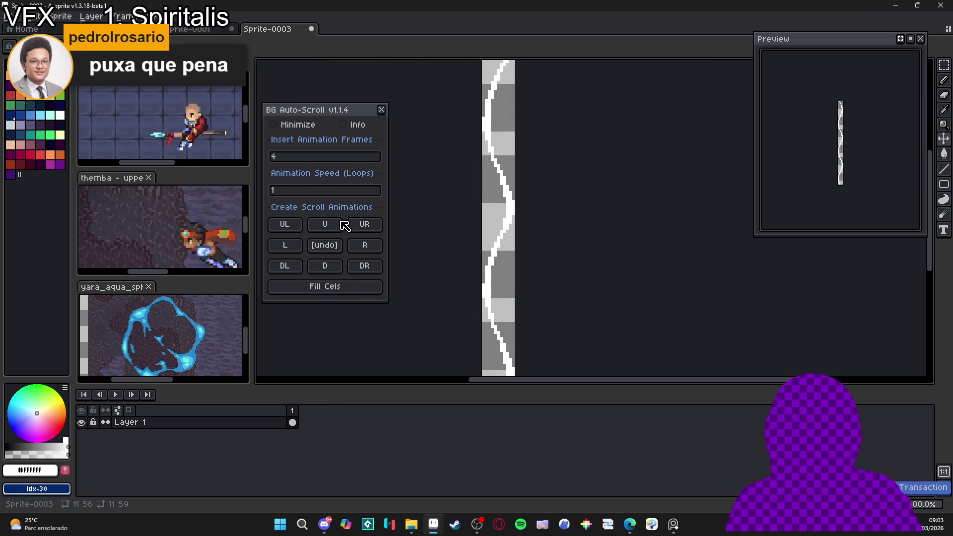
click(315, 191)
text(2)
click(323, 226)
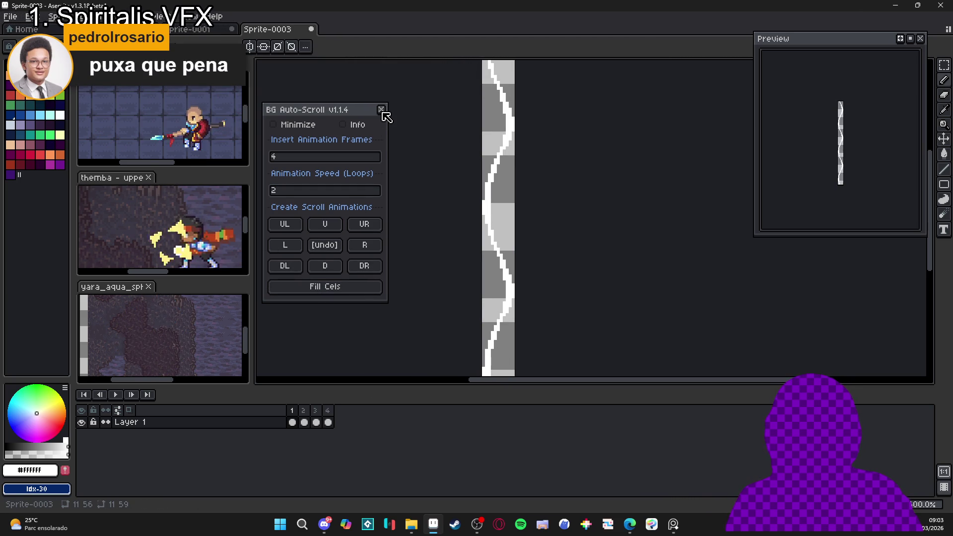
key(ctrl+z)
click(320, 192)
text(1)
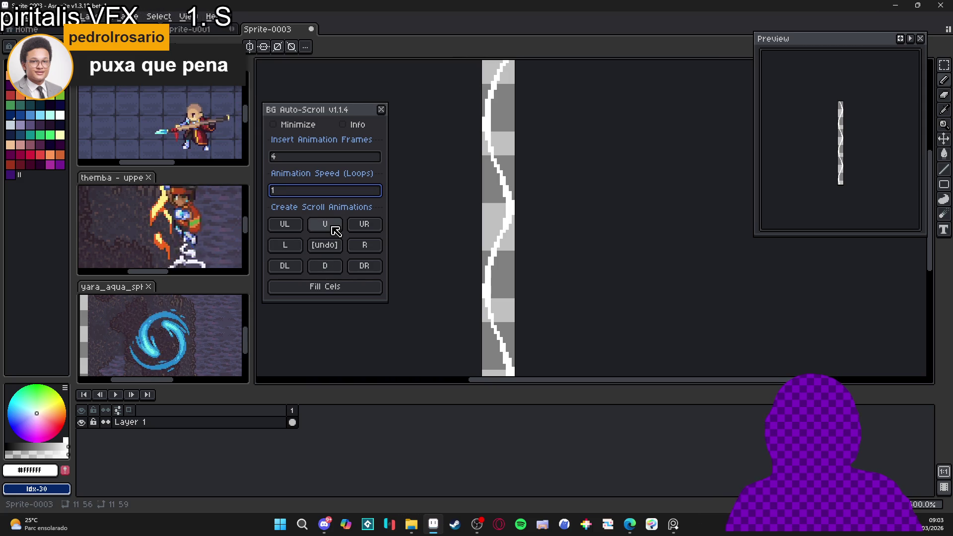
Generate the upward scroll at animation speed 2 and select all eight strand frames
click(298, 157)
text(8)
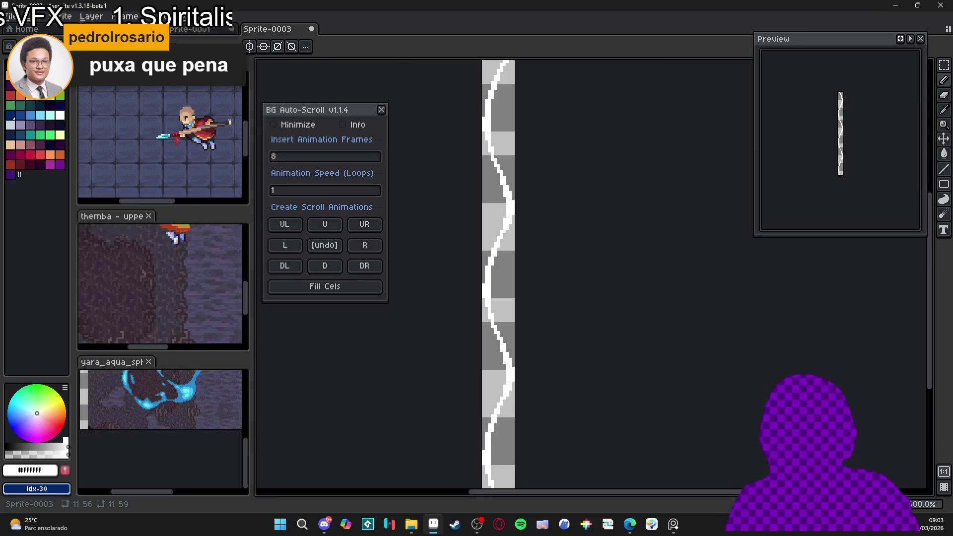
click(288, 192)
text(2)
click(325, 226)
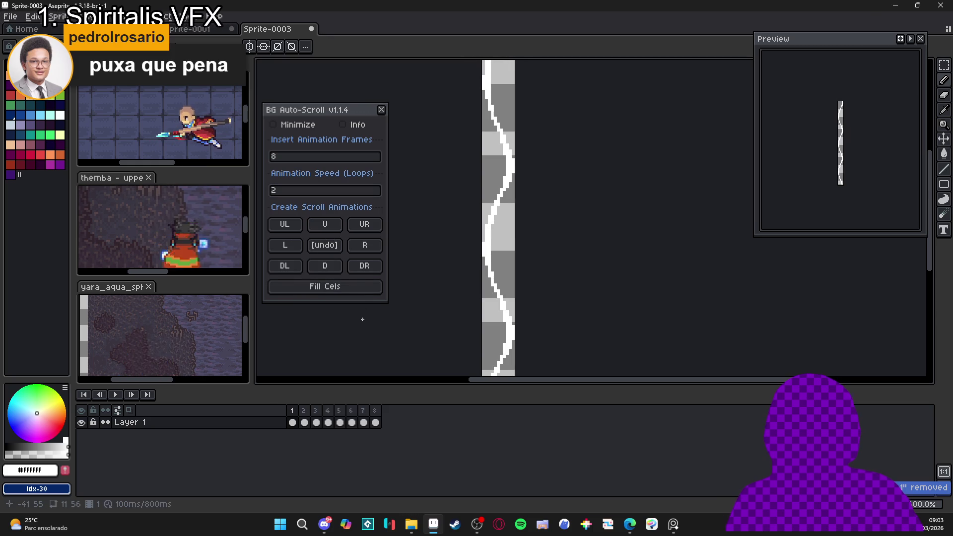
click(380, 108)
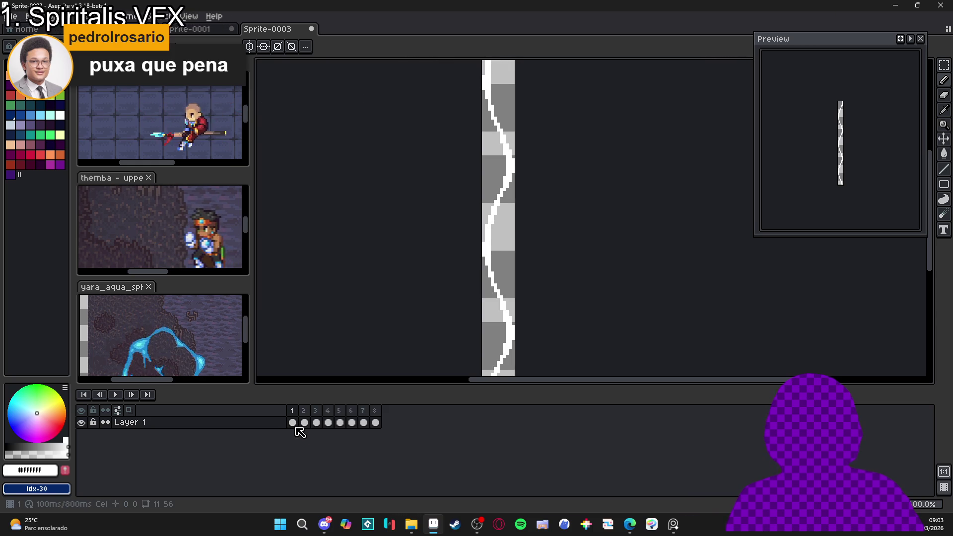
drag(291, 422, 377, 424)
key(ctrl+Tab)
key(ctrl+Tab)
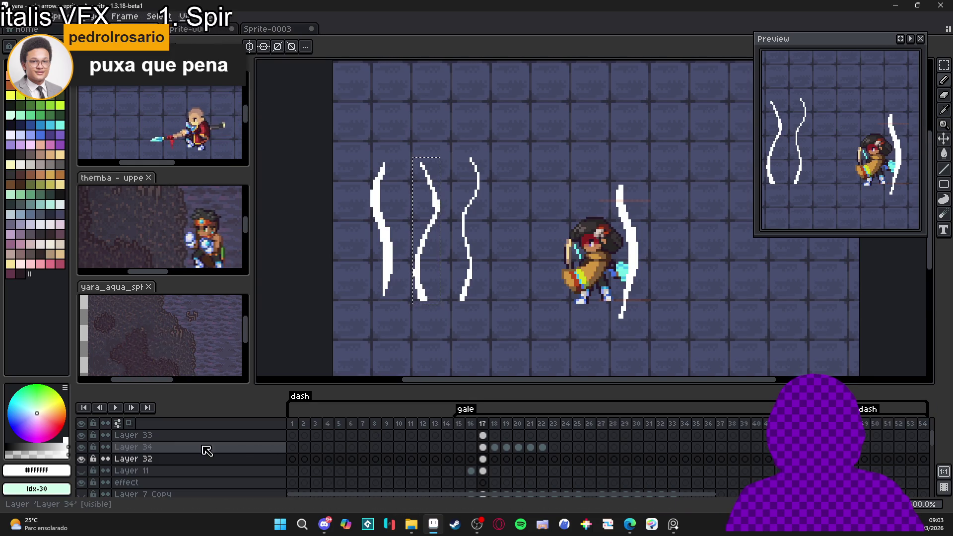
Hide Layer 34 and rename it wind1
click(81, 447)
double_click(122, 447)
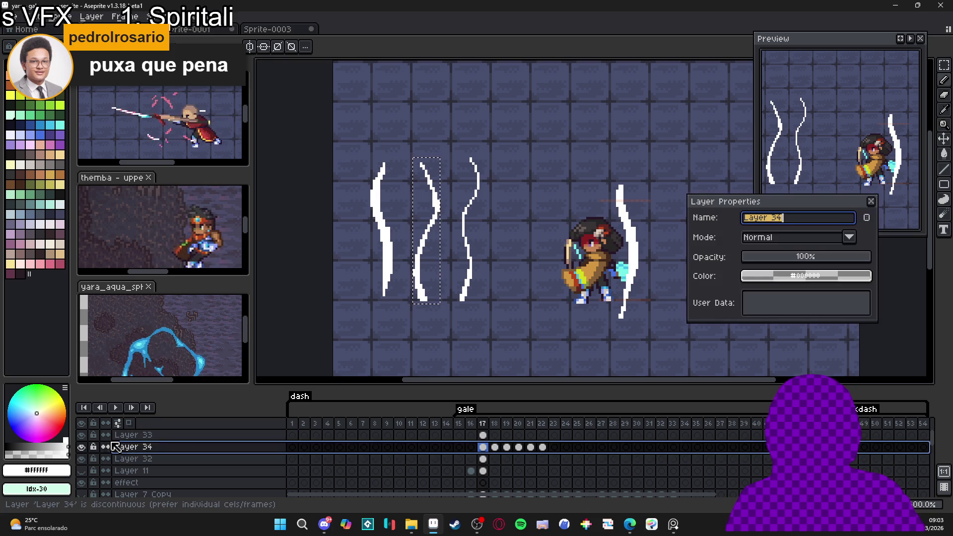
text(wind1)
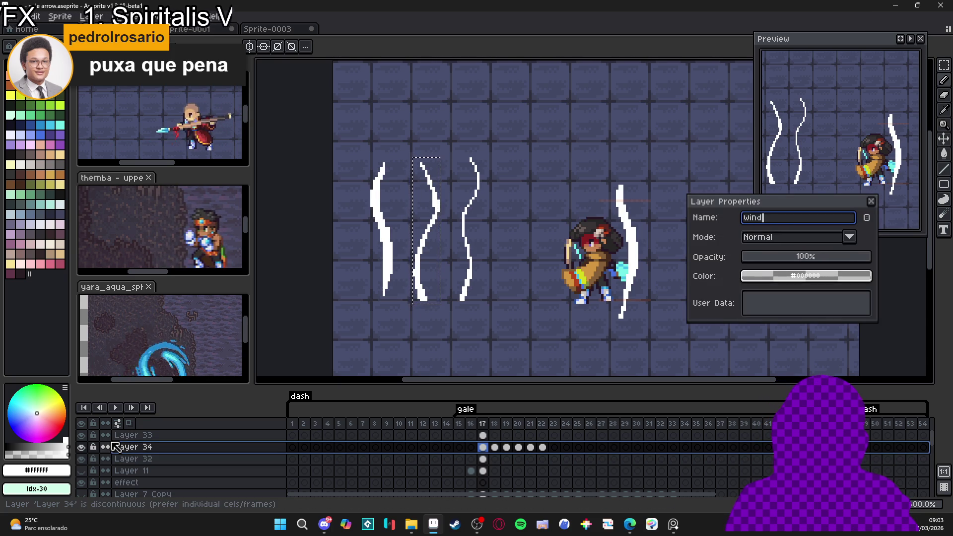
key(Return)
Add a new empty layer above wind1 and name it wind2
key(shift+n)
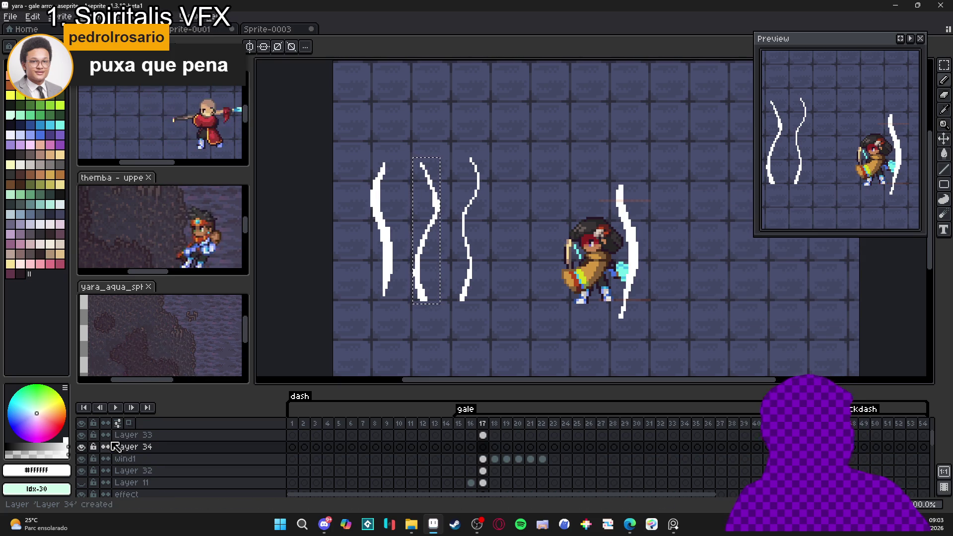
click(136, 449)
double_click(135, 448)
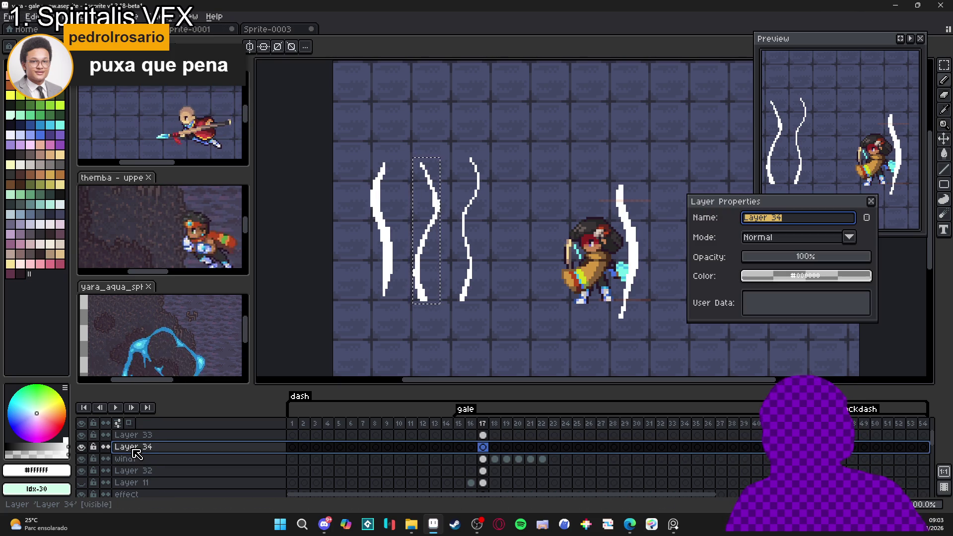
text(wind2)
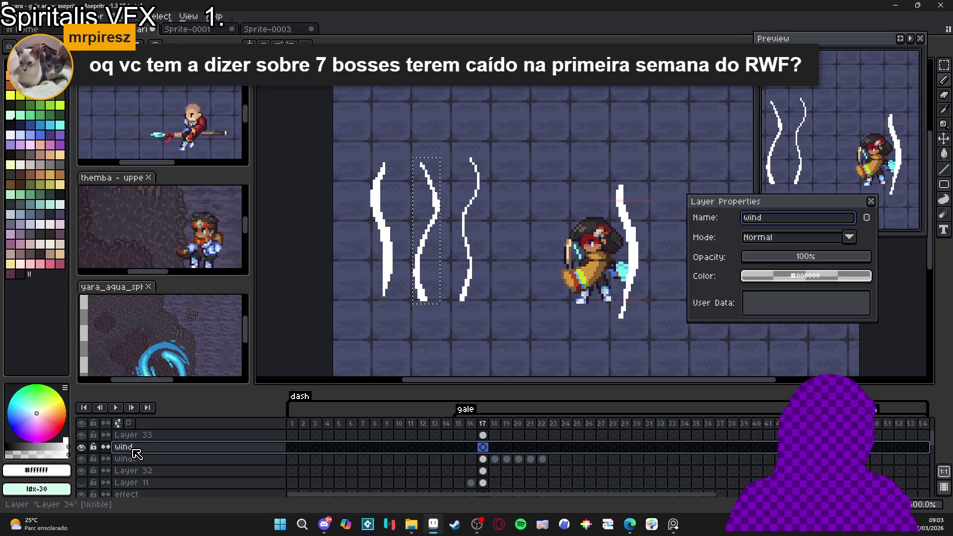
key(Return)
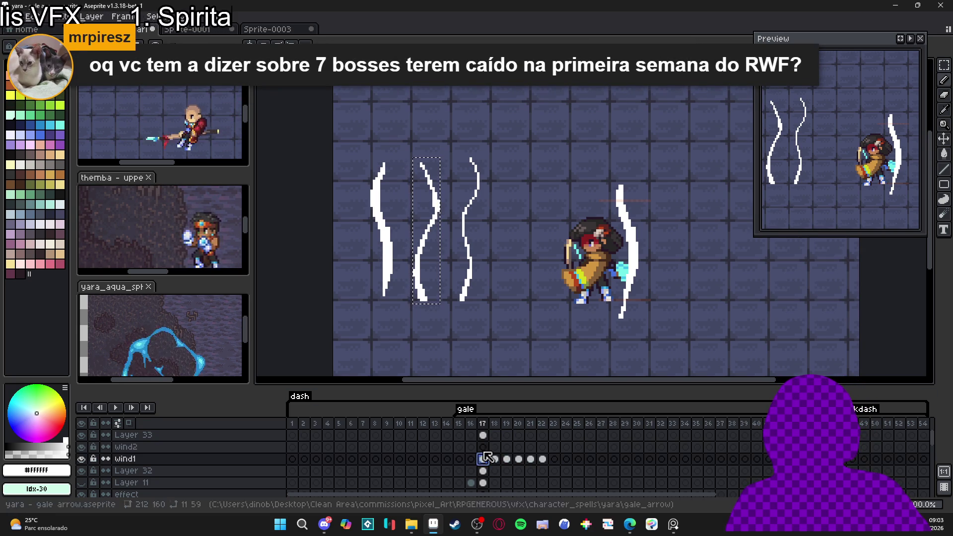
Paste the eight strand frames into wind2 frames 17–24, move them onto the archer's bow, and preview
drag(591, 442, 484, 454)
click(355, 136)
click(572, 447)
click(569, 448)
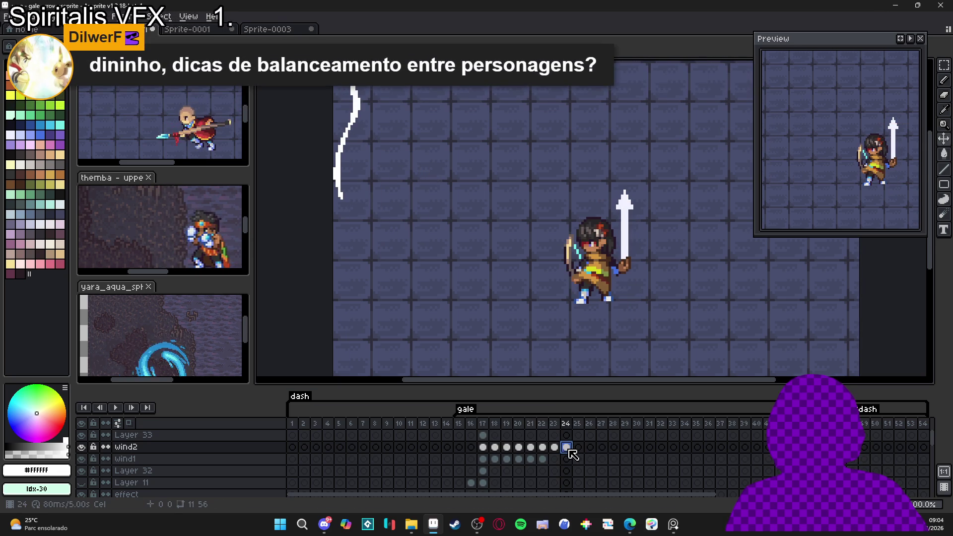
drag(570, 451, 482, 446)
mouse_move(350, 131)
mouse_down()
mouse_move(667, 244)
mouse_move(621, 248)
mouse_up()
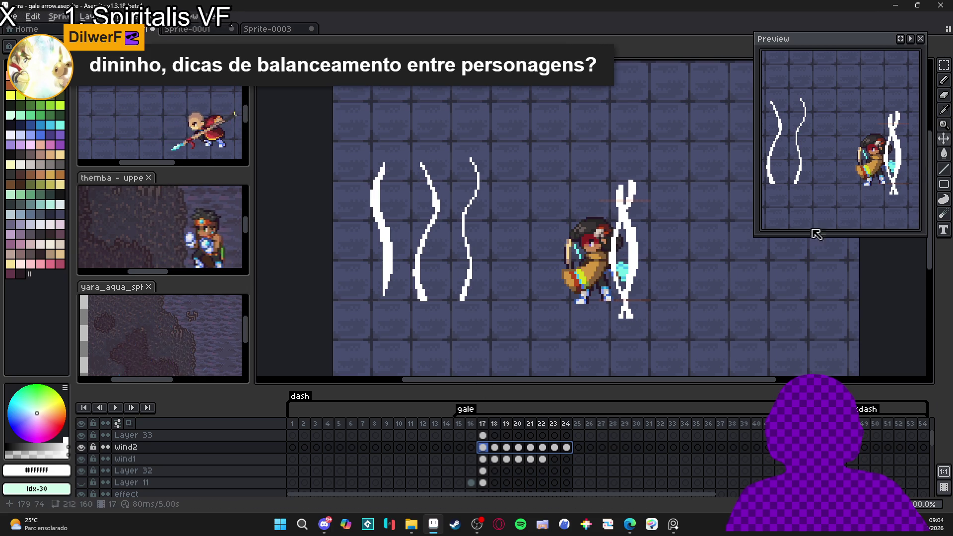
click(910, 39)
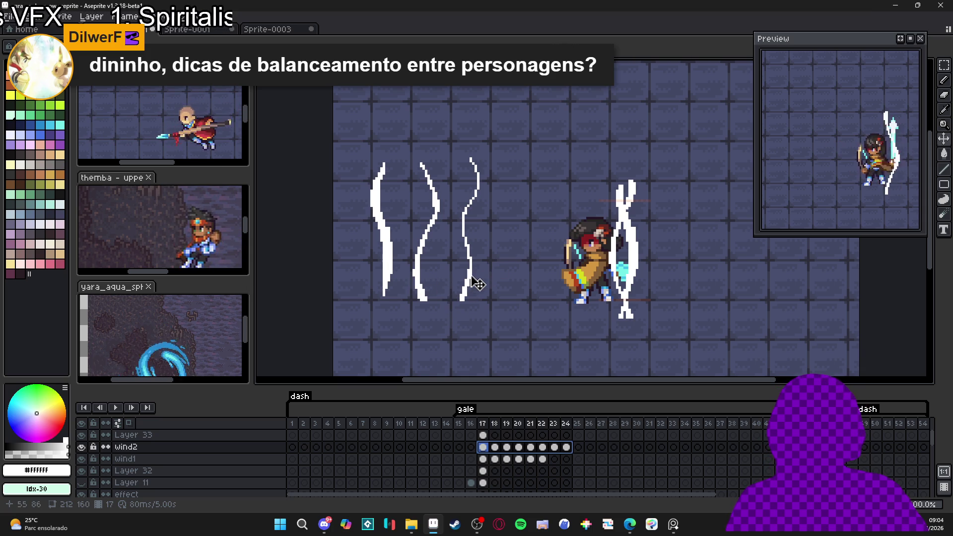
key(Down)
key(Down)
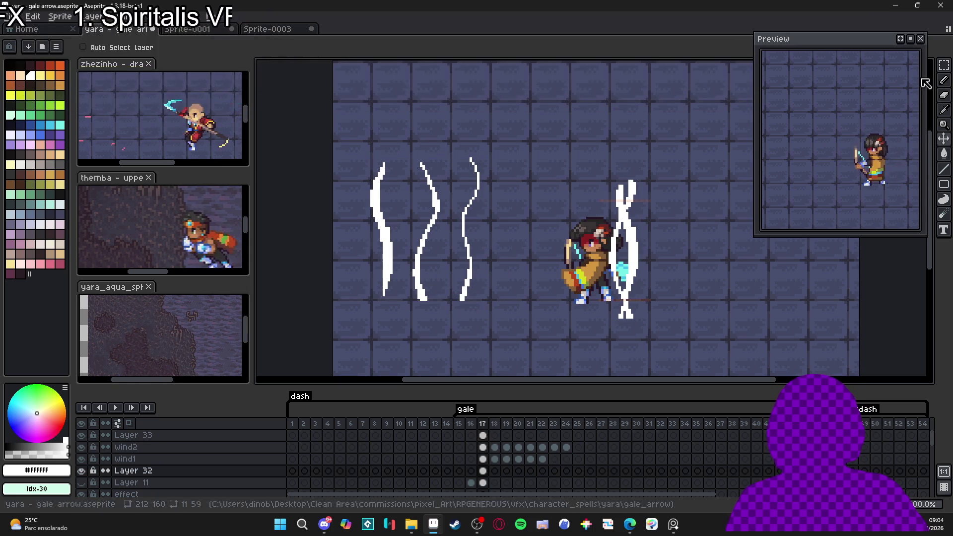
On Layer 32, marquee the third wind strand as an 11×59 px selection, then deselect
click(944, 65)
scroll(450, 160, up, 1)
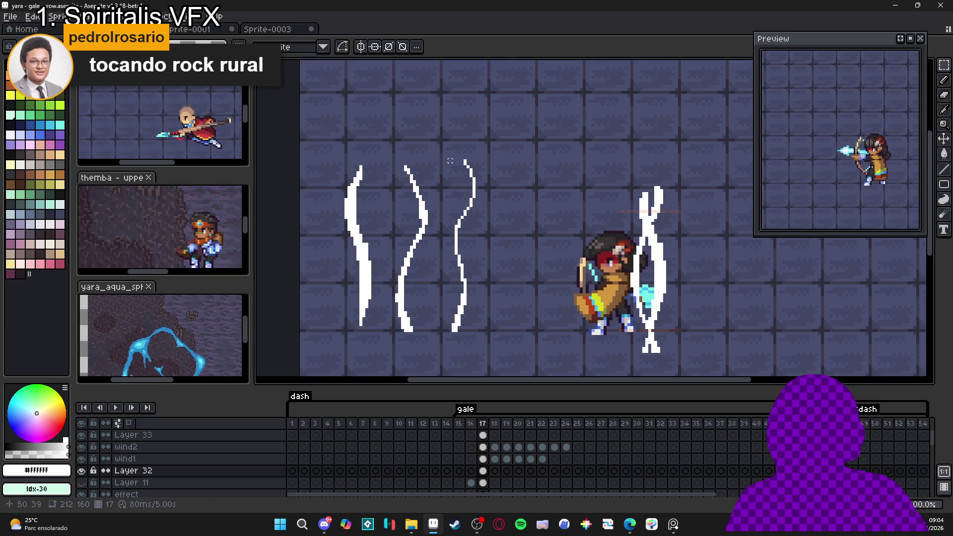
drag(447, 329, 478, 157)
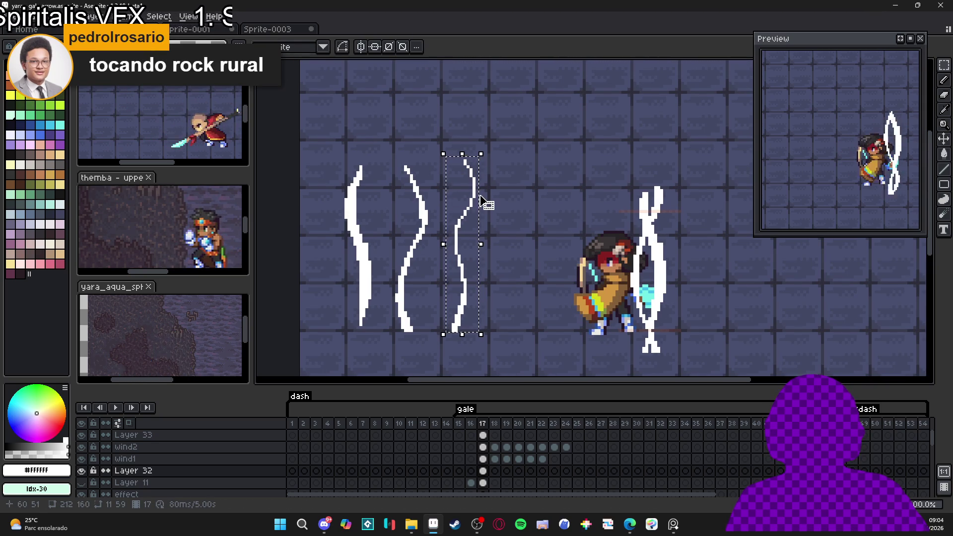
click(458, 329)
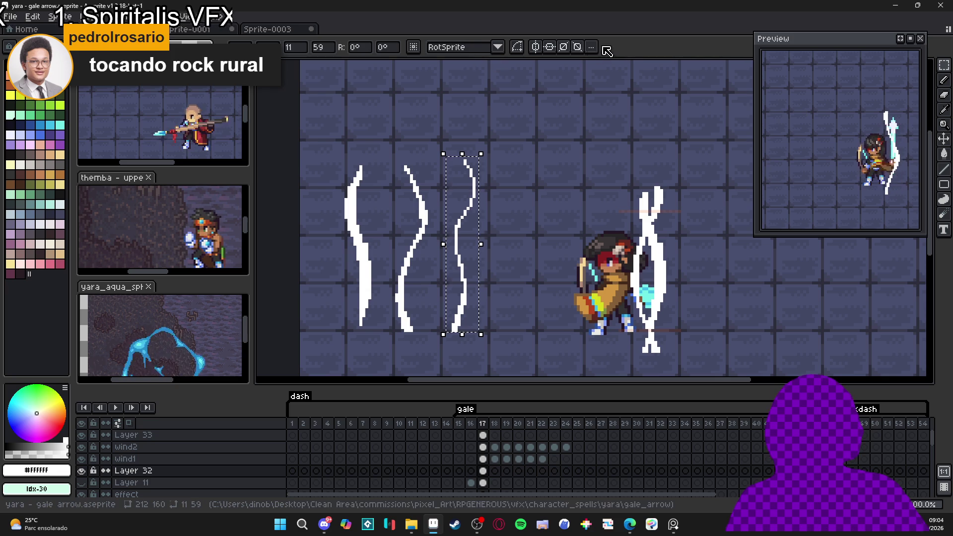
key(ctrl+d)
Close the Sprite-0003 and Sprite-0001 scratch sprites without saving
key(ctrl+Tab)
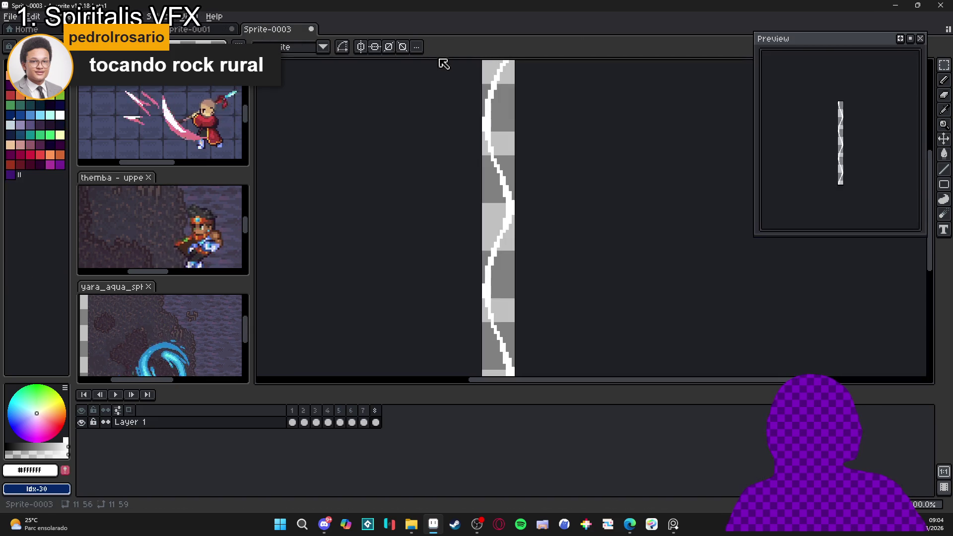
click(310, 31)
key(n)
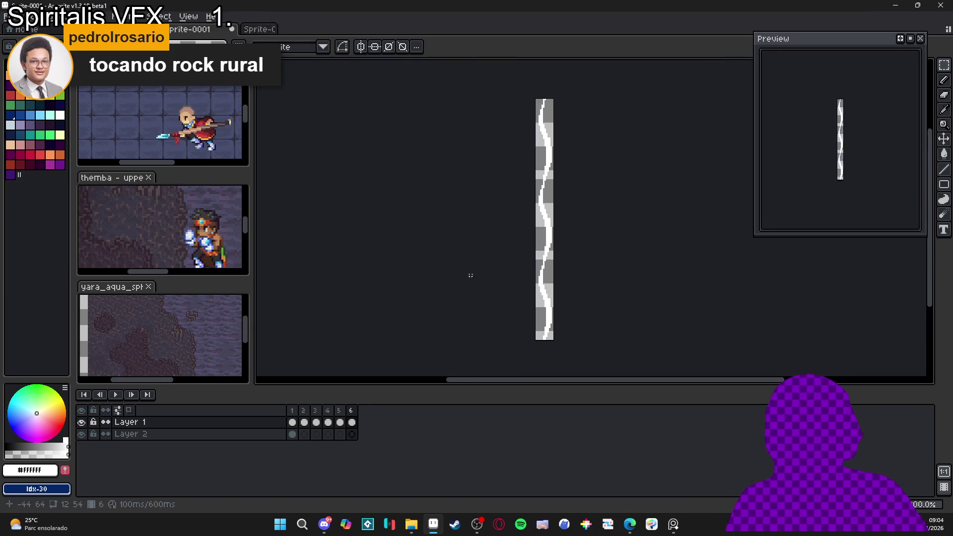
click(231, 29)
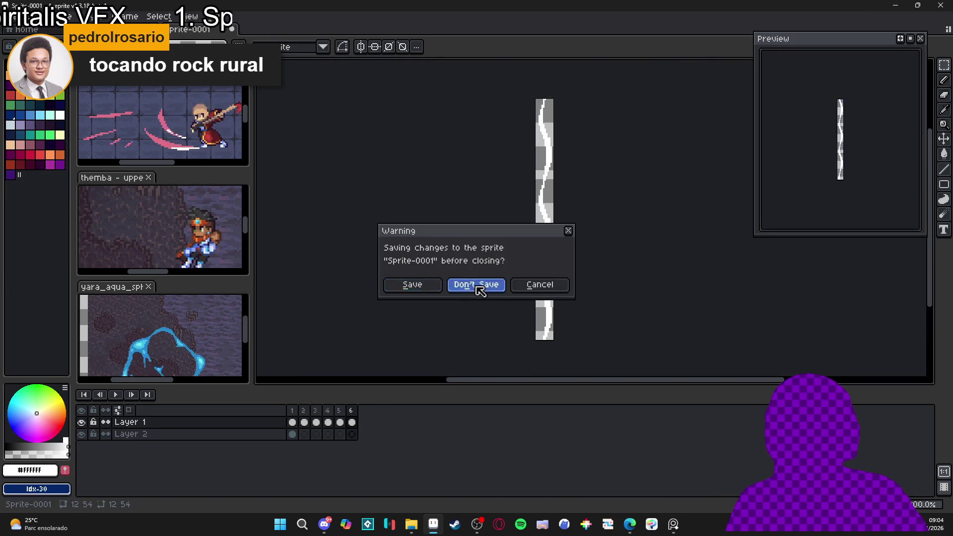
click(483, 282)
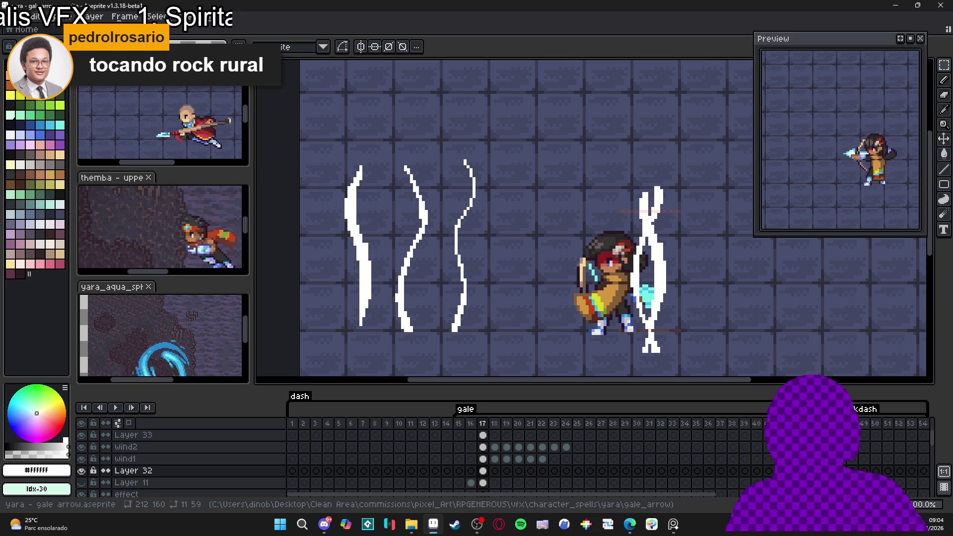
Create a new 11×59 px sprite and paste the copied wind strand into it
click(14, 16)
click(14, 29)
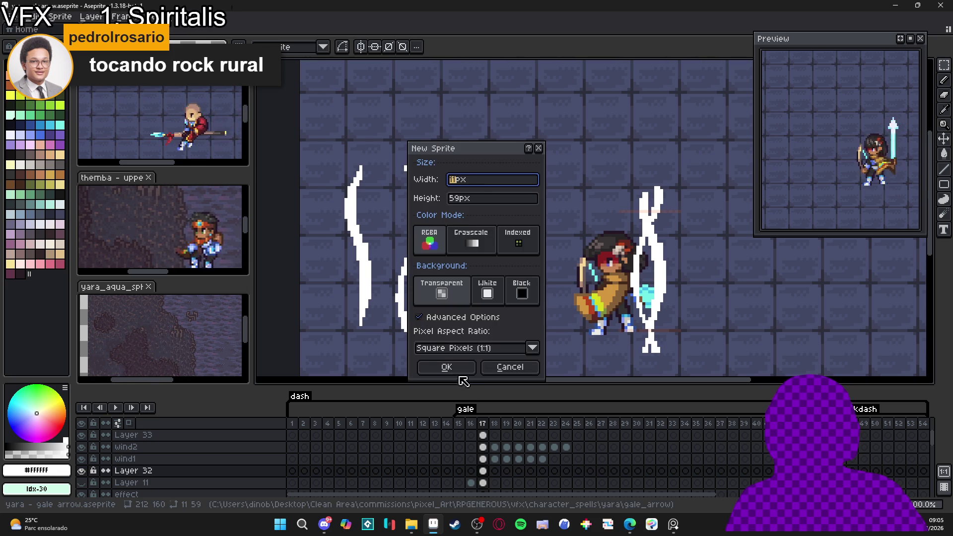
key(Return)
key(ctrl+v)
scroll(631, 231, up, 3)
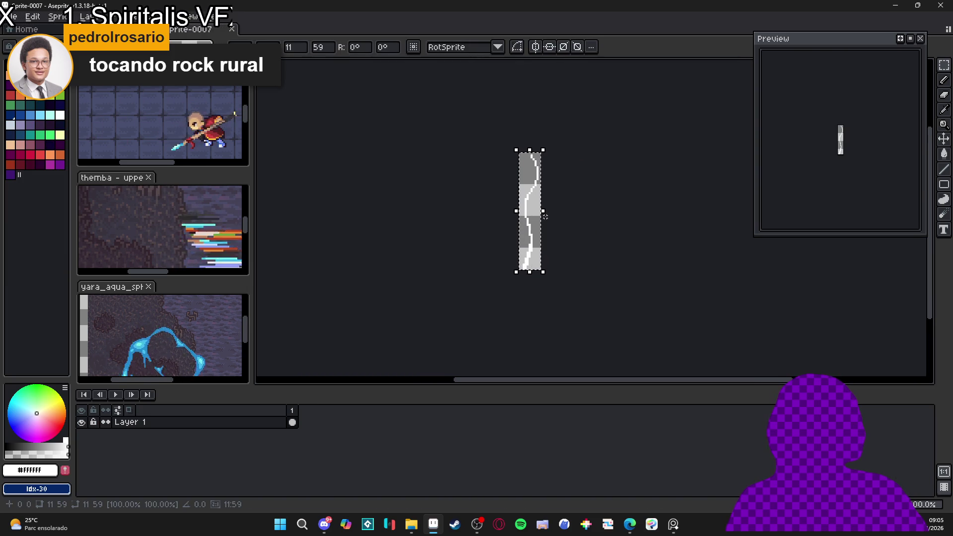
scroll(480, 135, right, 2)
click(12, 17)
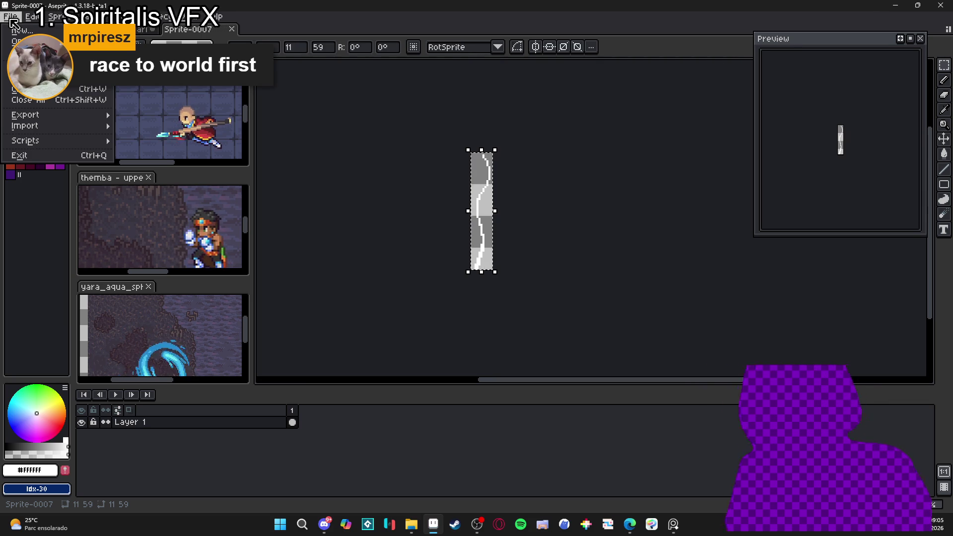
Turn on View > Tiled Mode > Tiled in Y Axis so the strand repeats top to bottom
key(Right)
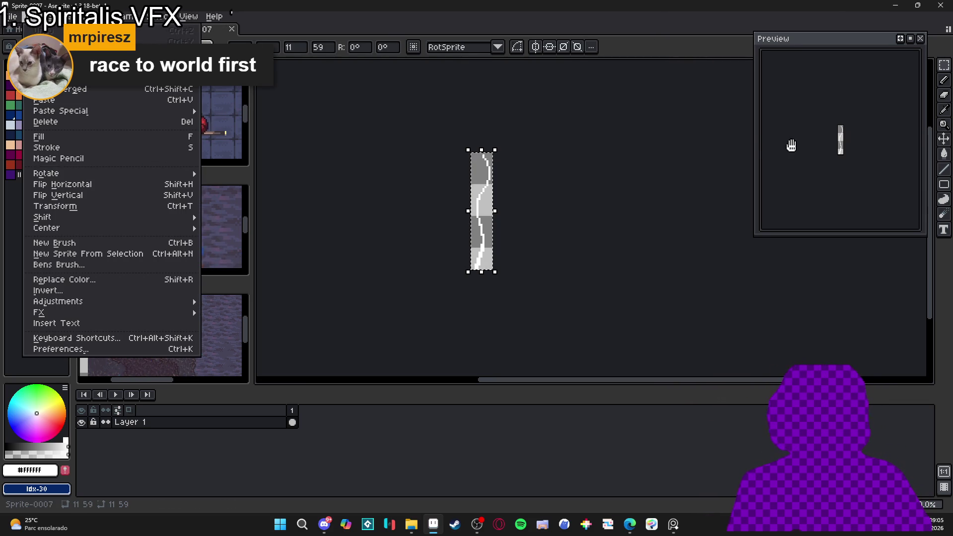
scroll(829, 133, up, 3)
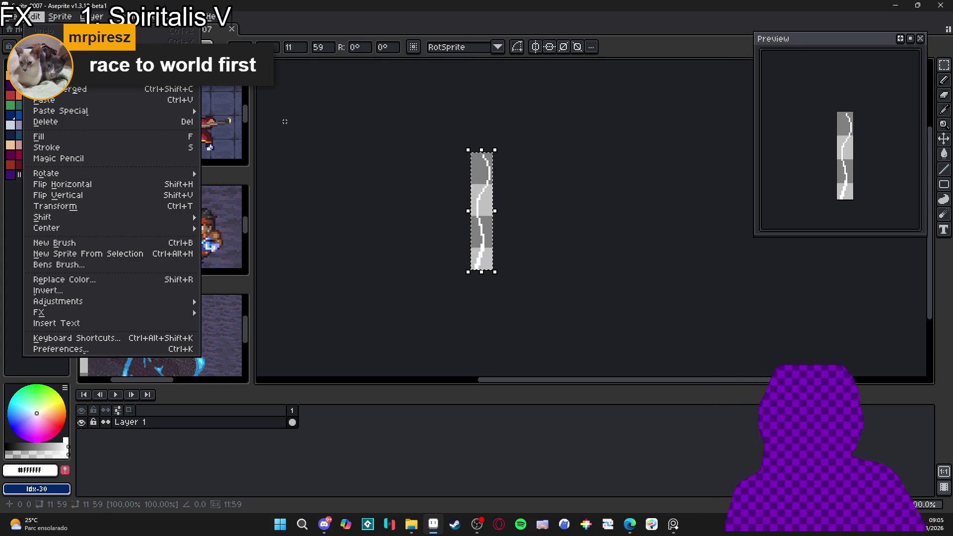
mouse_move(164, 173)
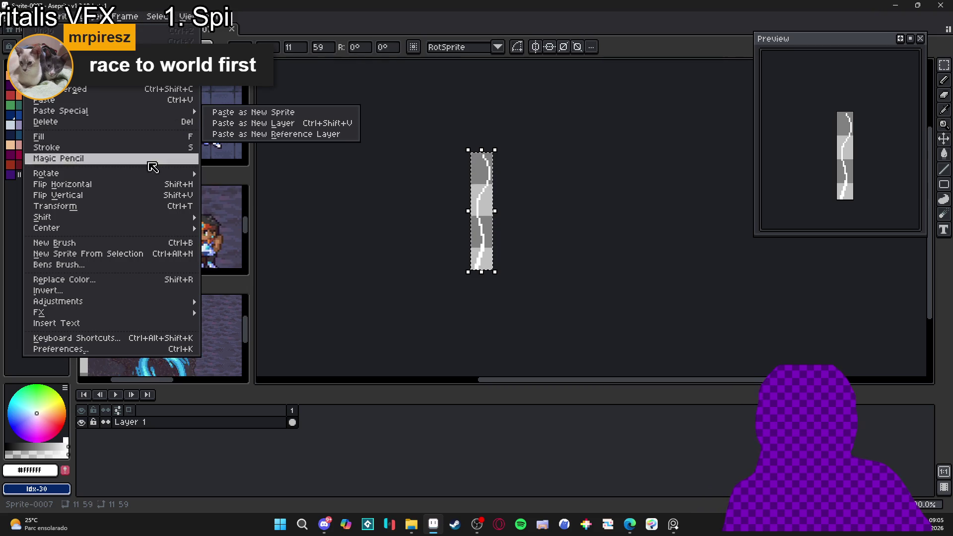
mouse_move(159, 229)
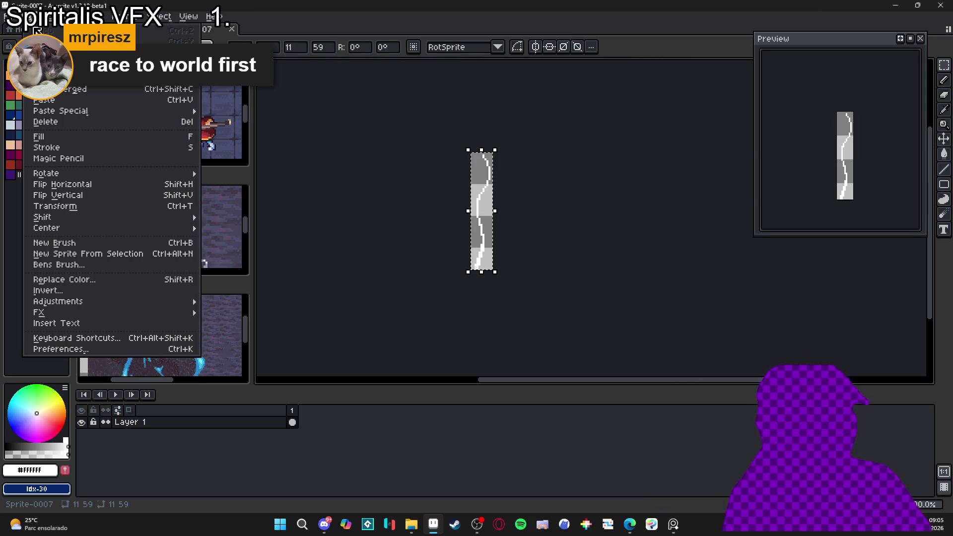
mouse_move(94, 16)
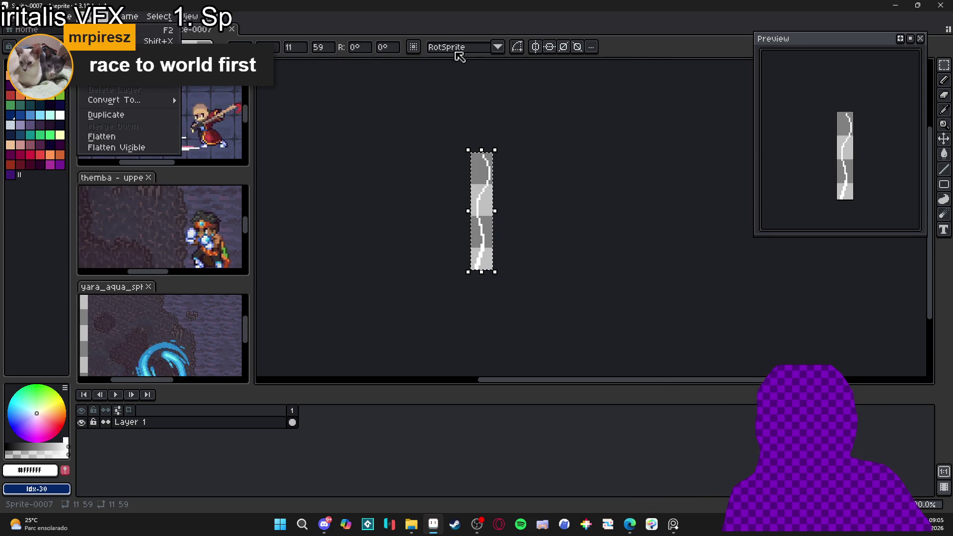
mouse_move(129, 18)
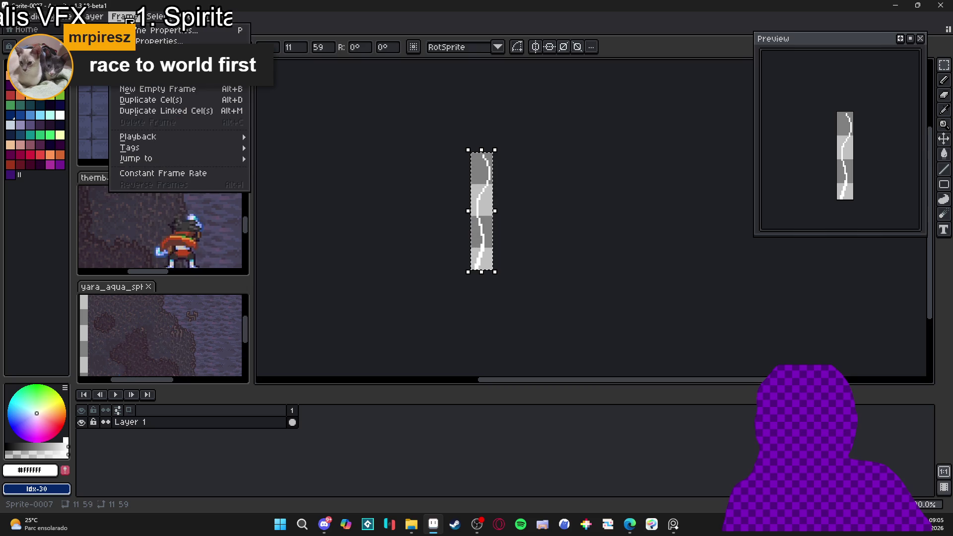
mouse_move(158, 16)
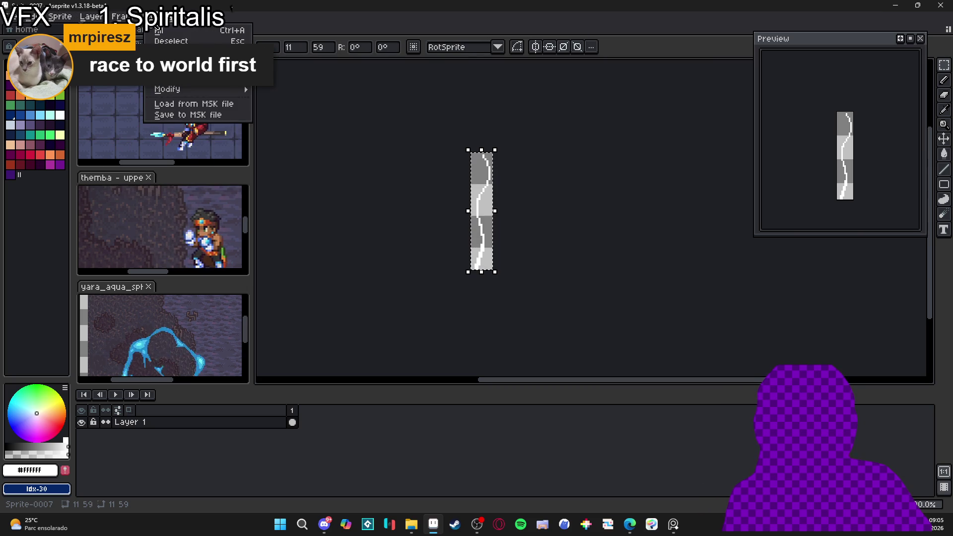
mouse_move(187, 15)
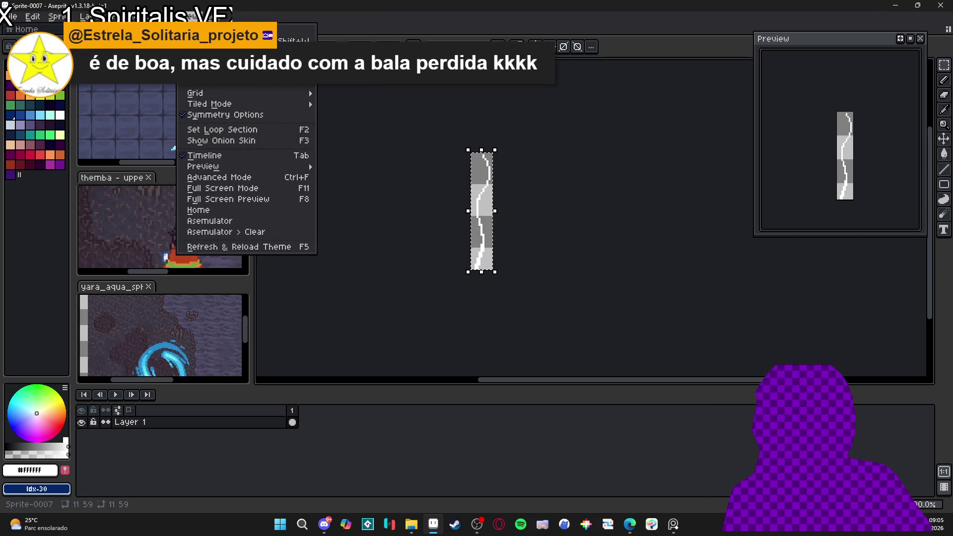
mouse_move(211, 85)
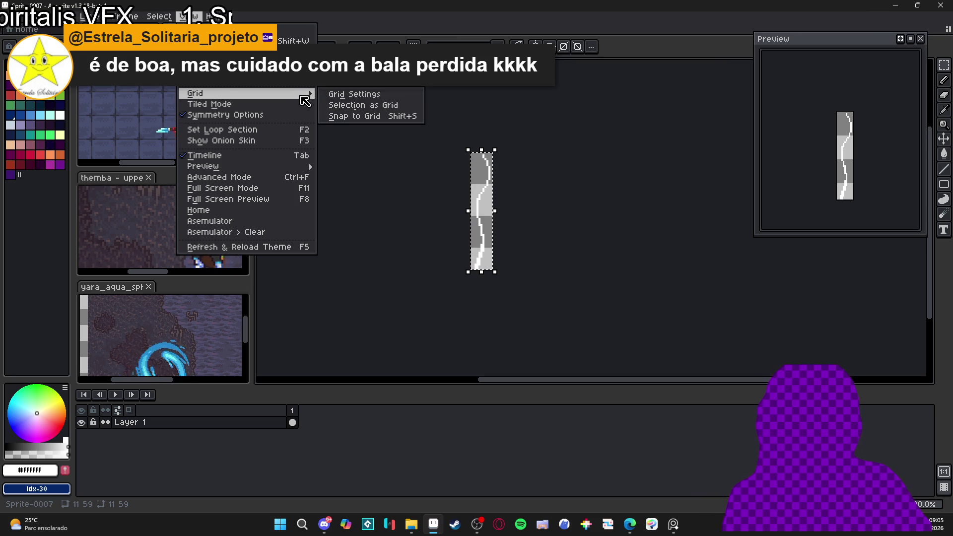
mouse_move(306, 105)
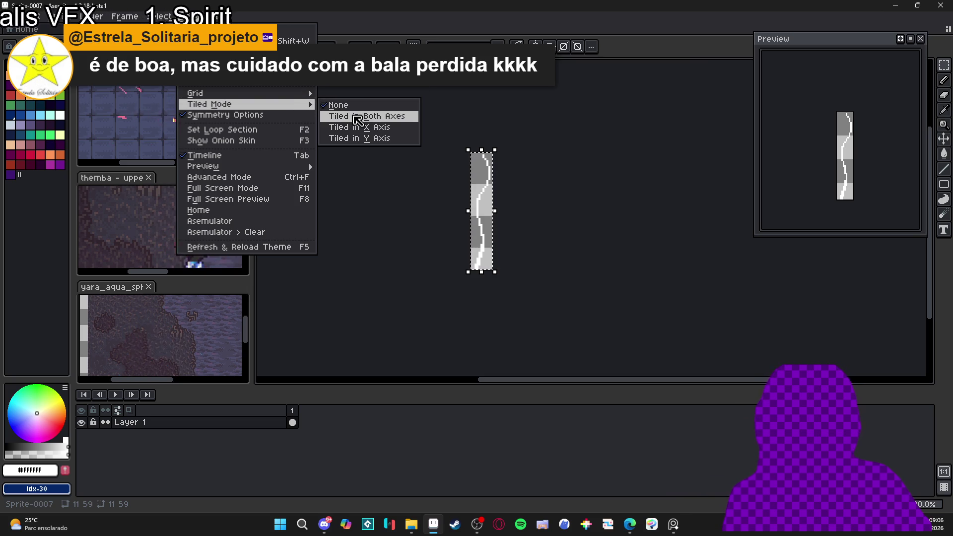
click(383, 143)
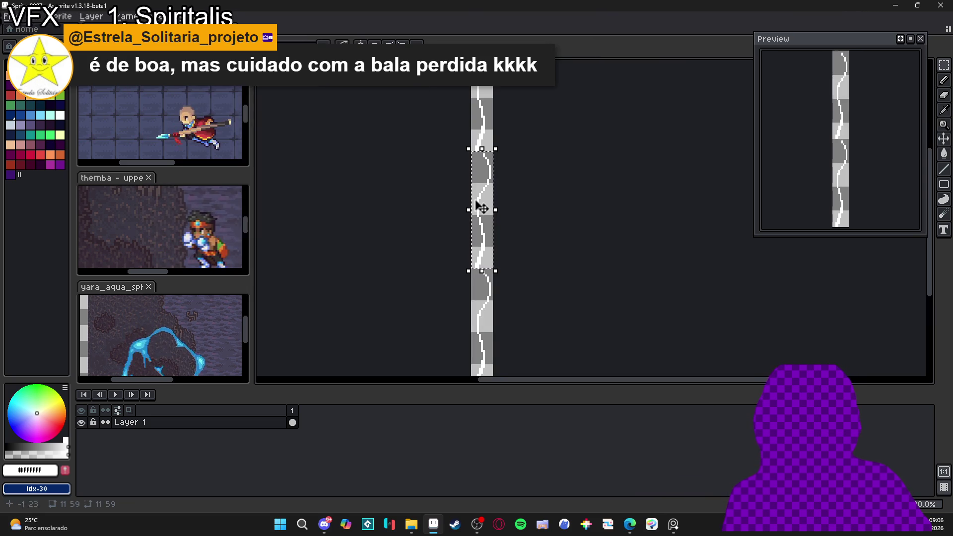
Offset the strand vertically with the Move tool so it wraps seamlessly, then return to the pencil
scroll(481, 142, up, 3)
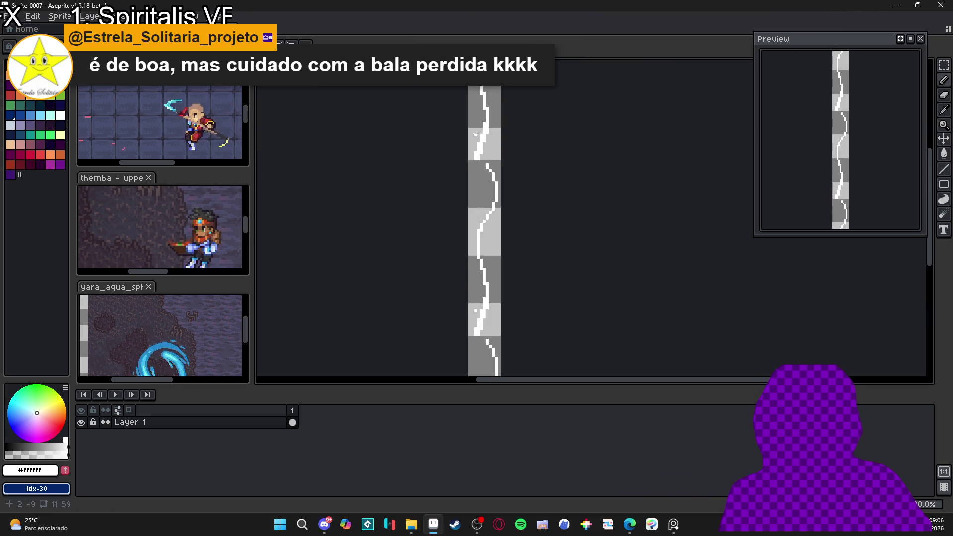
scroll(443, 230, down, 2)
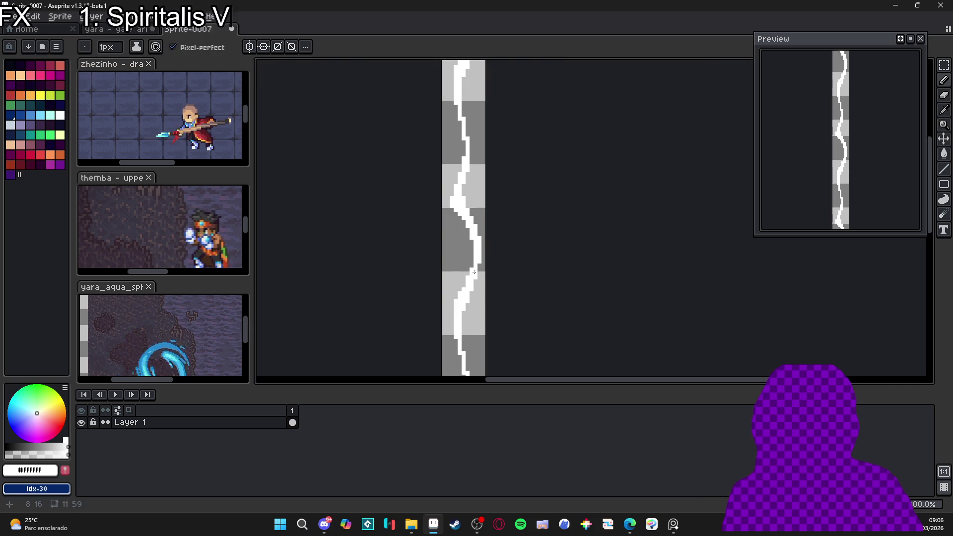
drag(468, 324, 471, 252)
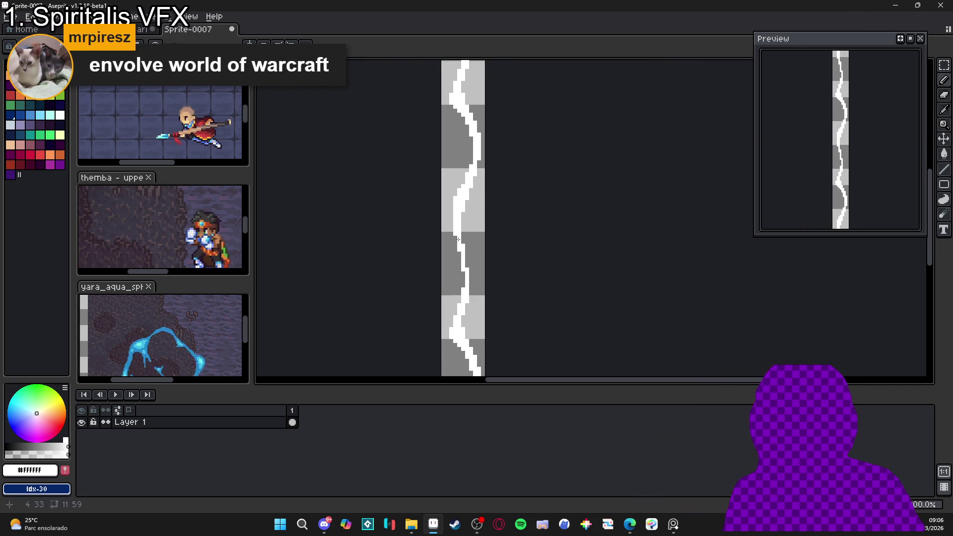
key(b)
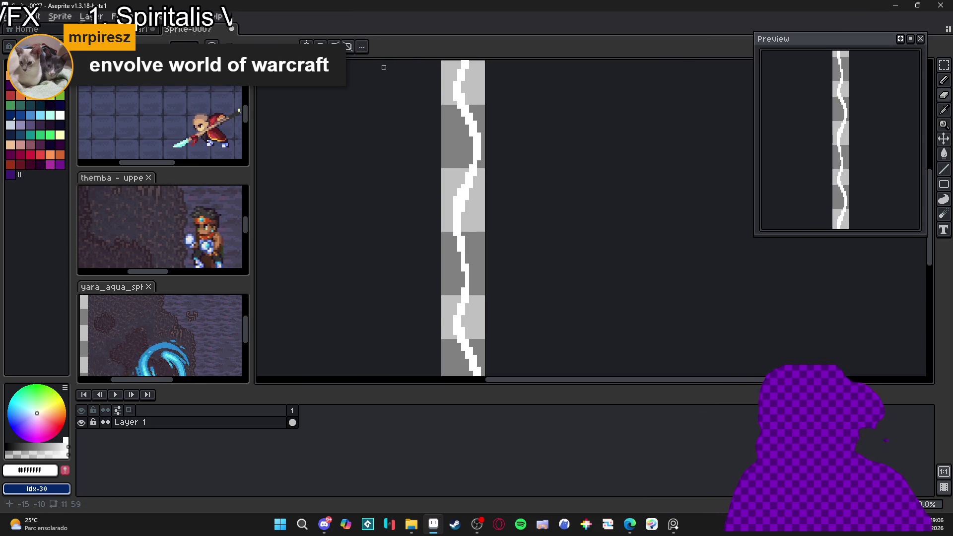
Zoom out and bring up the File > Scripts list
scroll(419, 167, down, 1)
scroll(487, 213, down, 1)
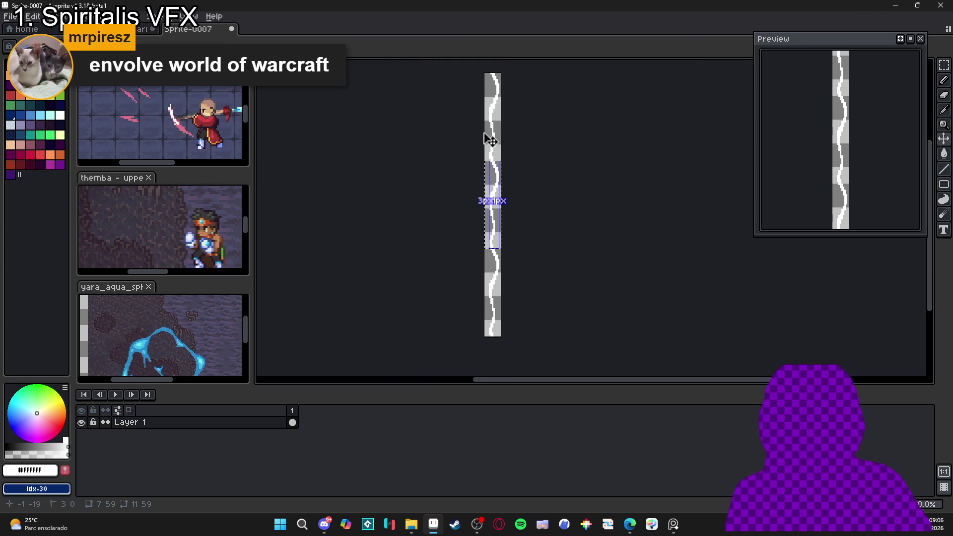
click(11, 16)
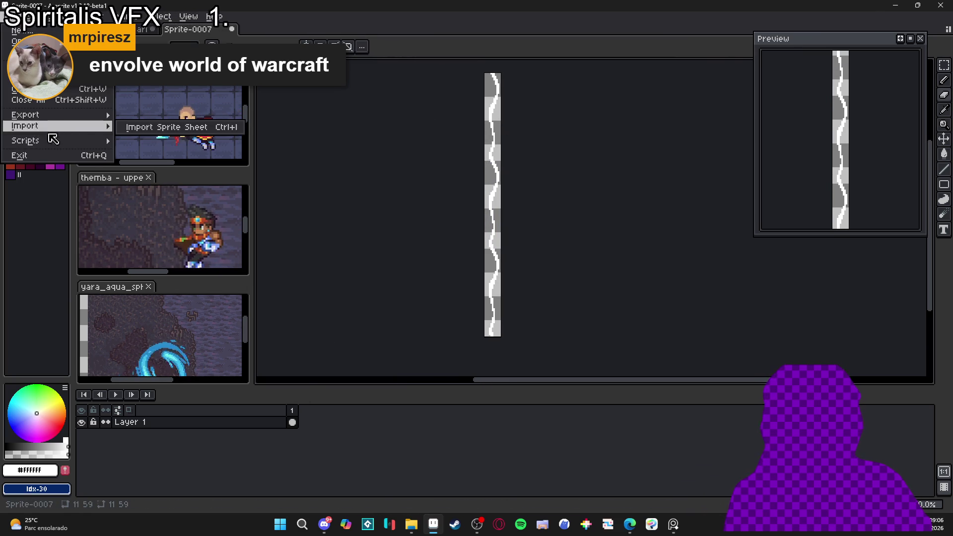
Run BG Auto-Scroll to generate six upward-scrolling strand frames, select them, and return to the gale arrow sprite
mouse_move(74, 141)
click(196, 144)
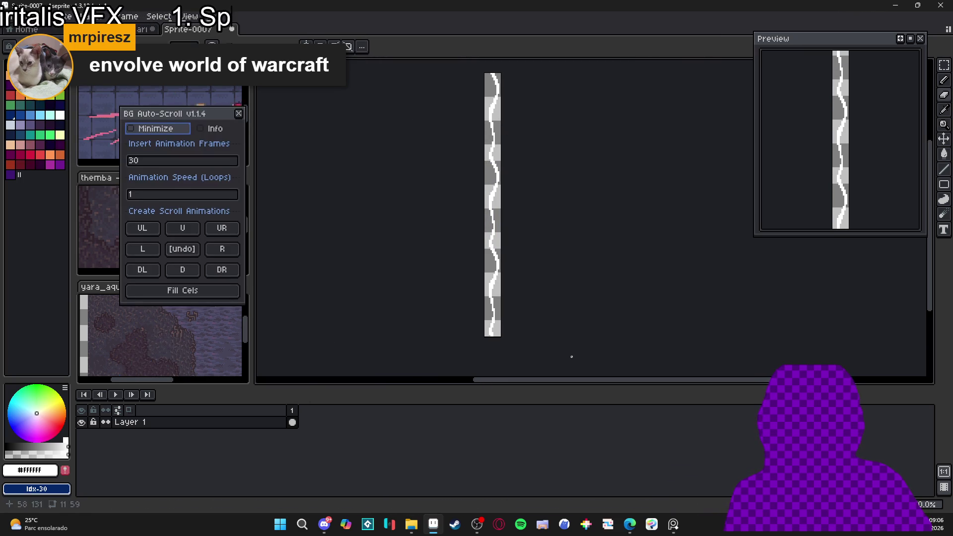
click(153, 159)
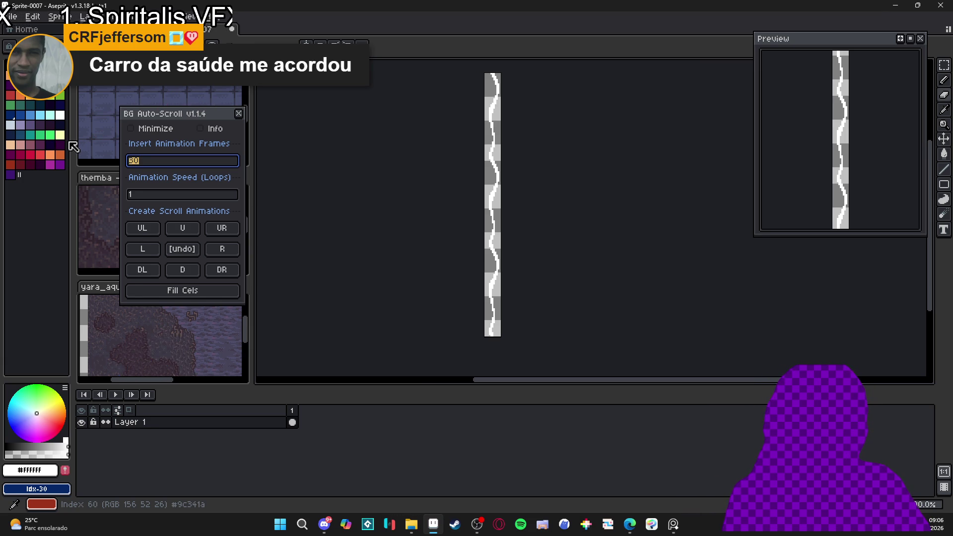
text(3)
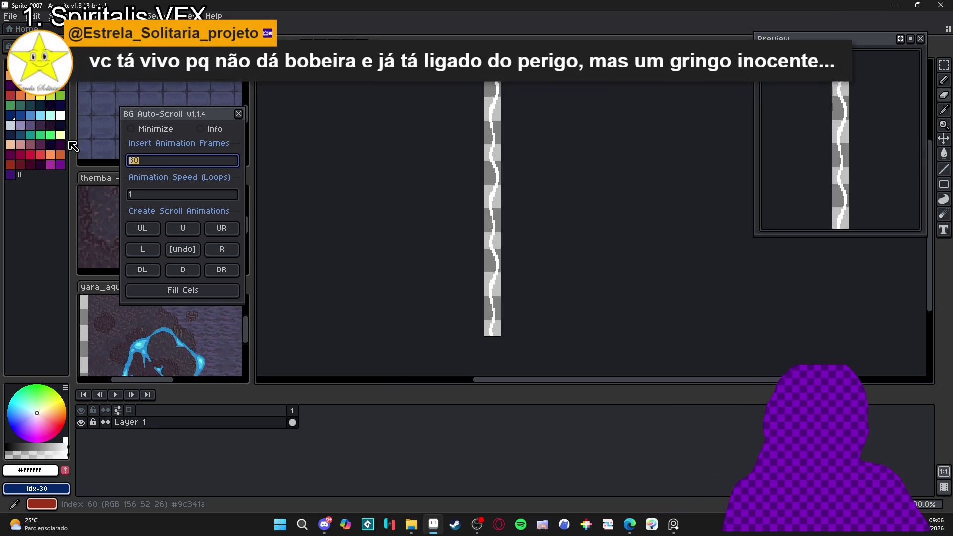
key(ctrl+a)
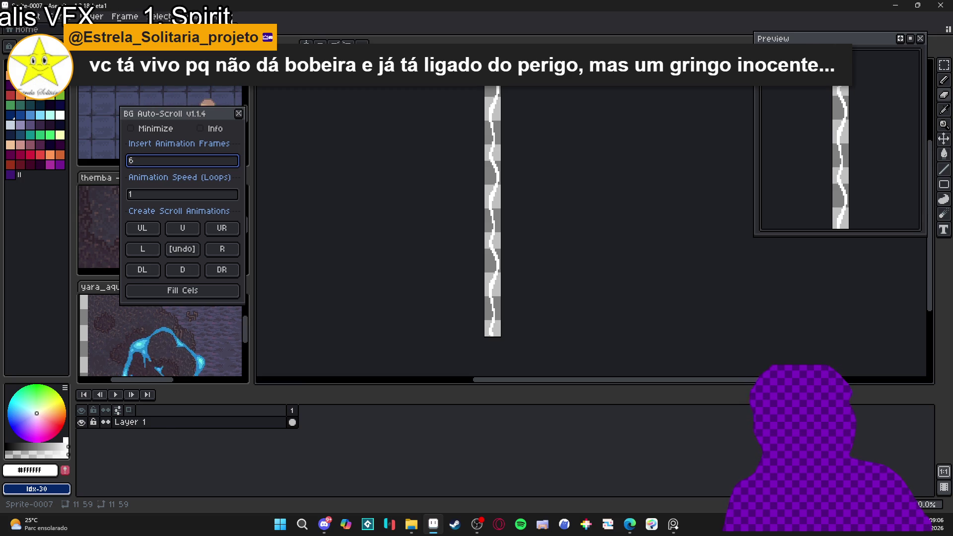
click(185, 230)
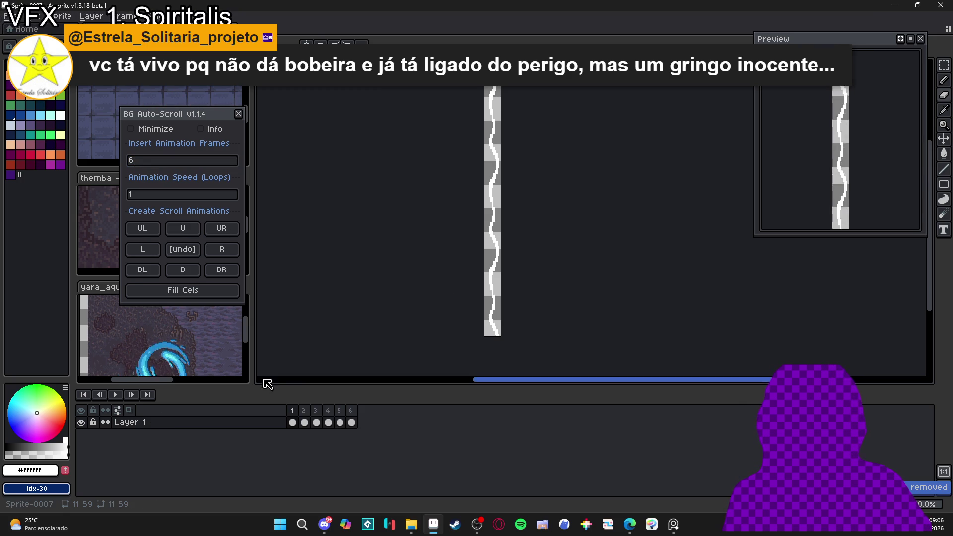
drag(292, 422, 356, 428)
key(ctrl+shift+Tab)
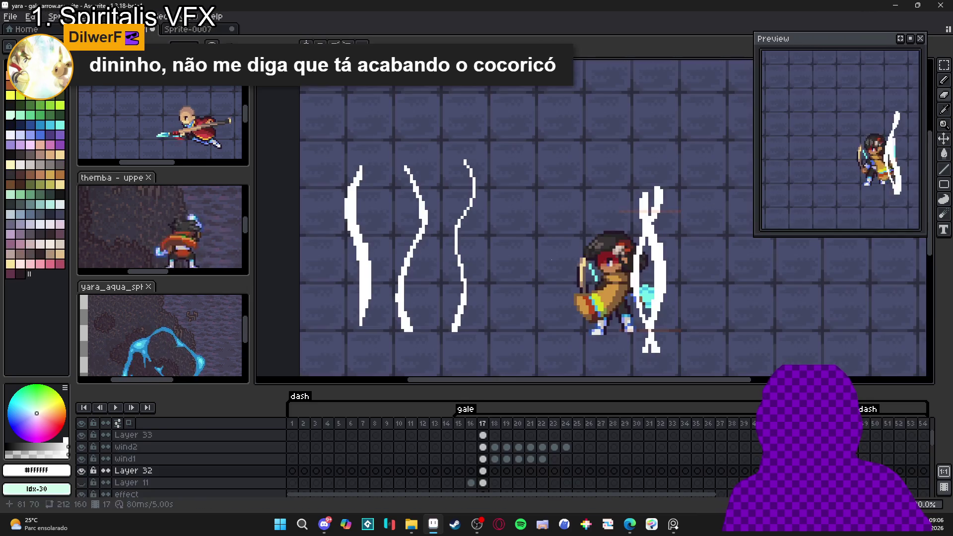
Add a new layer named wind3 above wind2
click(206, 448)
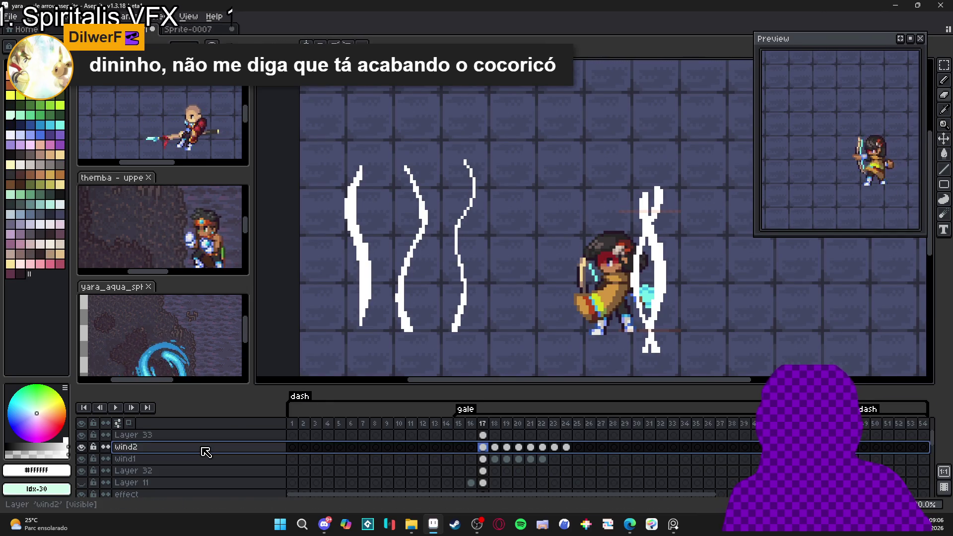
key(shift+n)
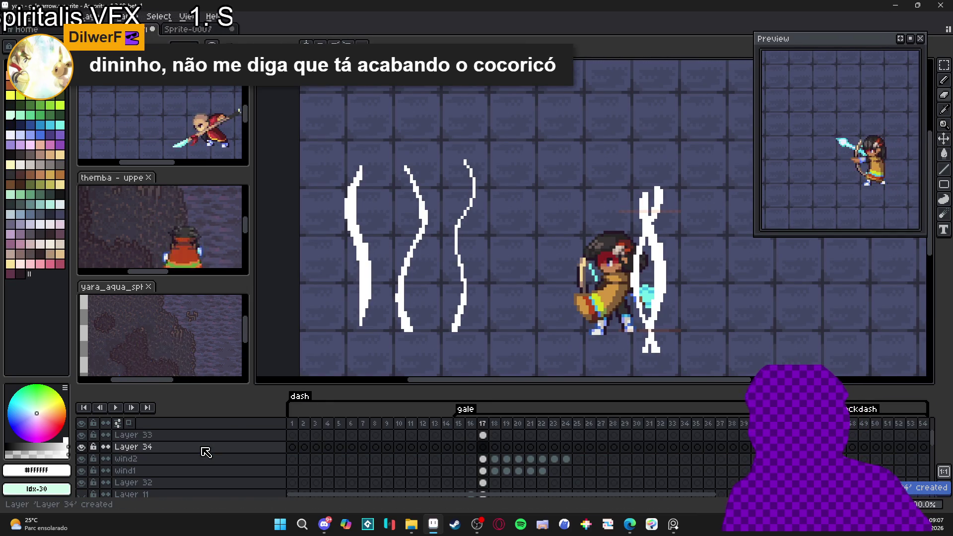
double_click(202, 448)
text(wi)
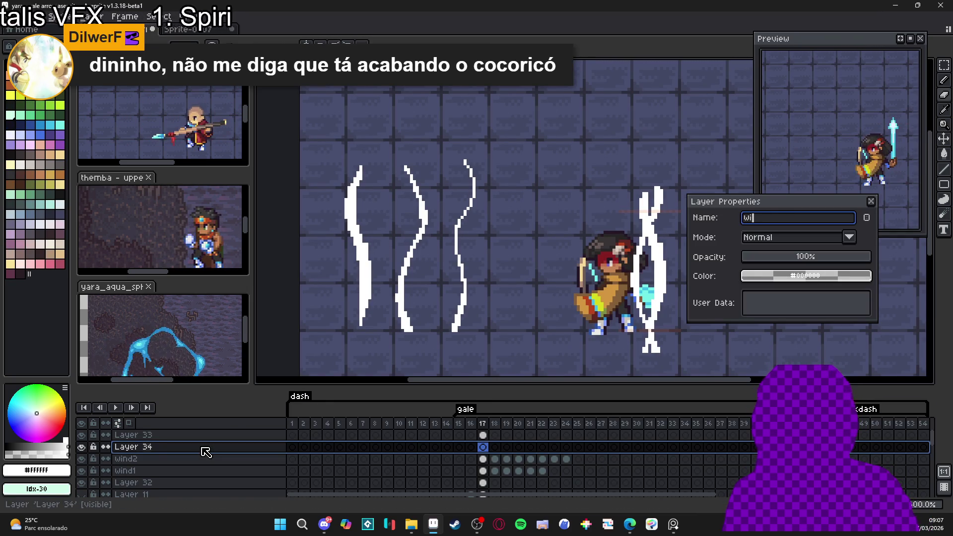
text(nd3)
key(Return)
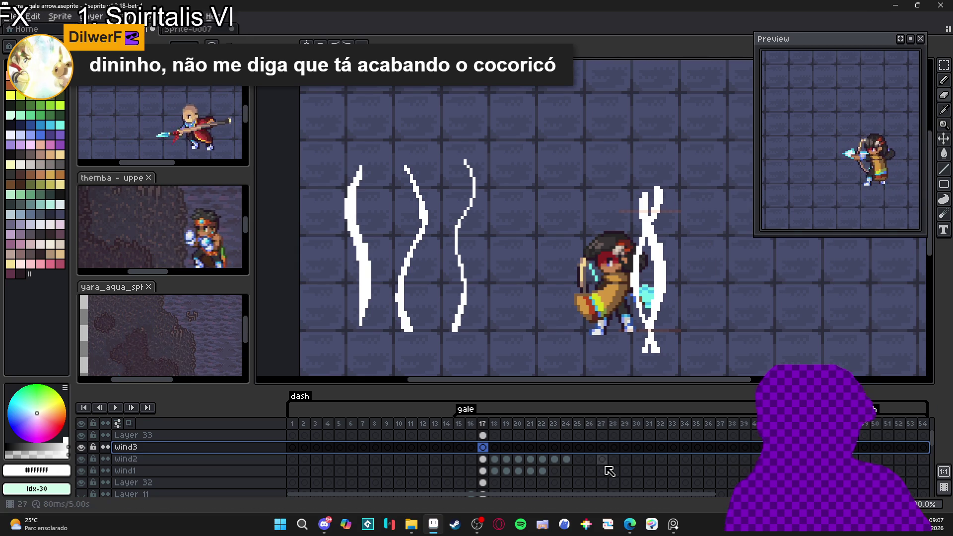
Paste the six strand cels into wind3 at frames 17–22, position them over the archer, and select frames 17–22
key(ctrl+v)
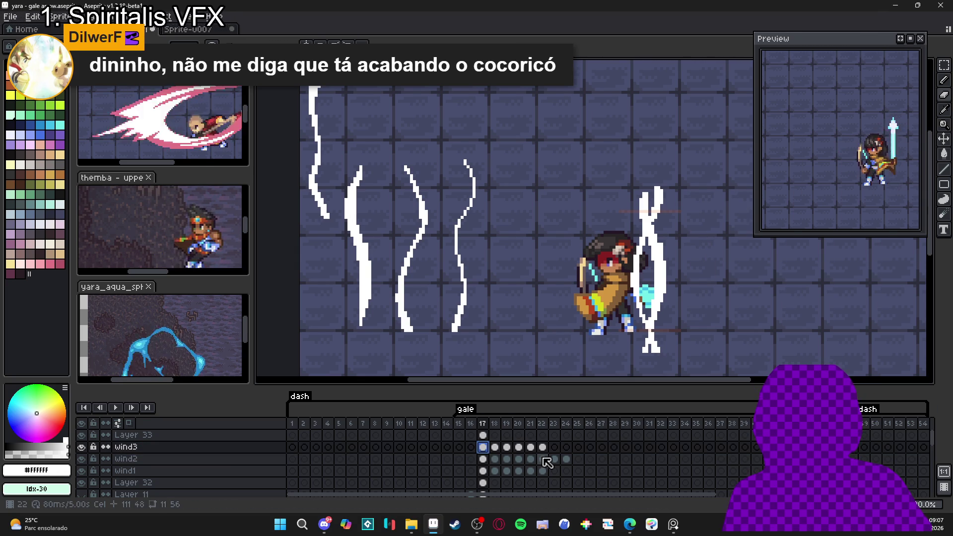
shift+click(543, 447)
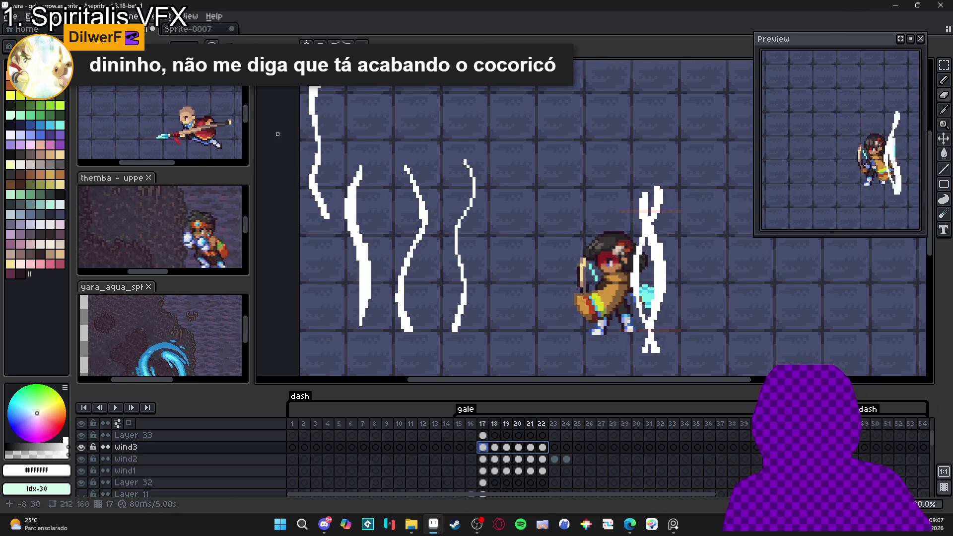
mouse_move(313, 121)
mouse_down()
mouse_move(670, 251)
mouse_move(648, 249)
mouse_up()
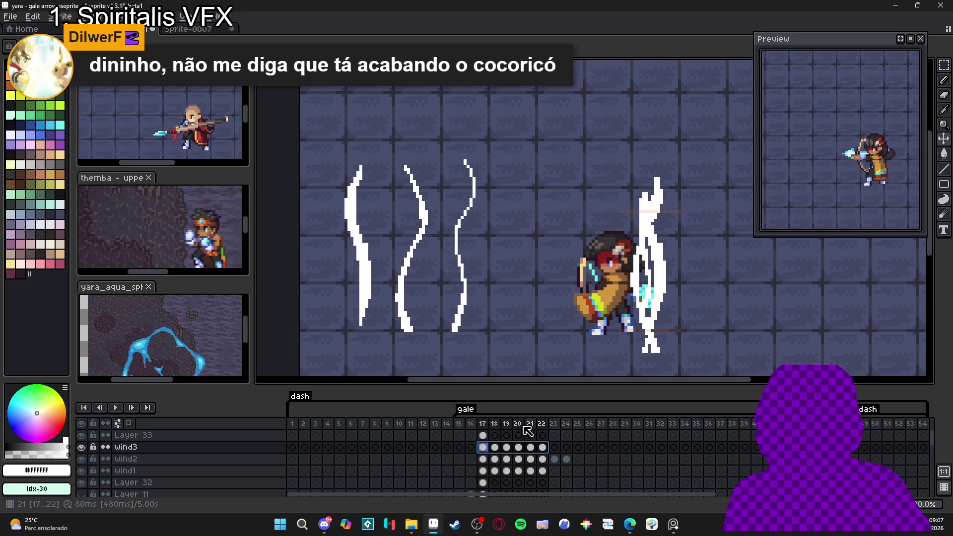
click(543, 449)
mouse_move(543, 450)
mouse_down()
mouse_move(483, 470)
mouse_move(483, 449)
mouse_move(542, 470)
mouse_up()
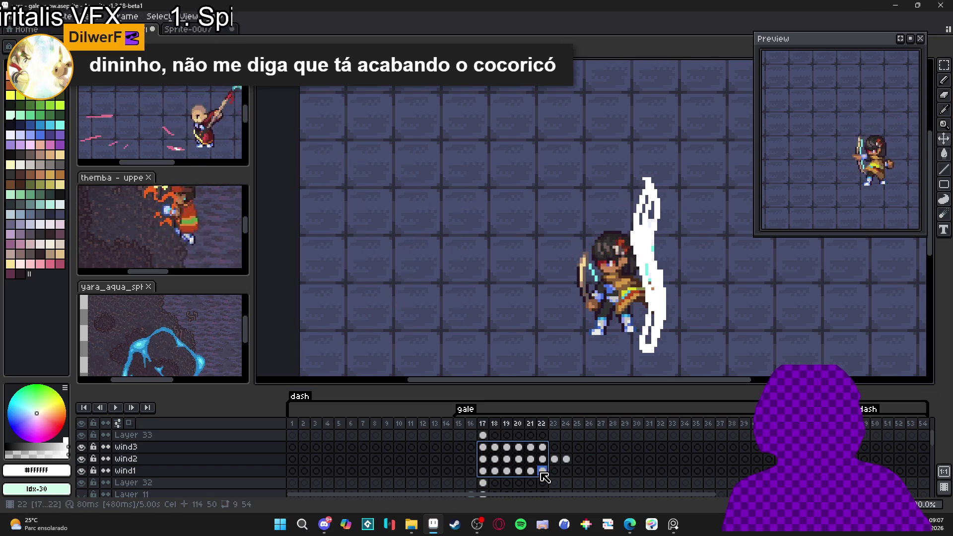
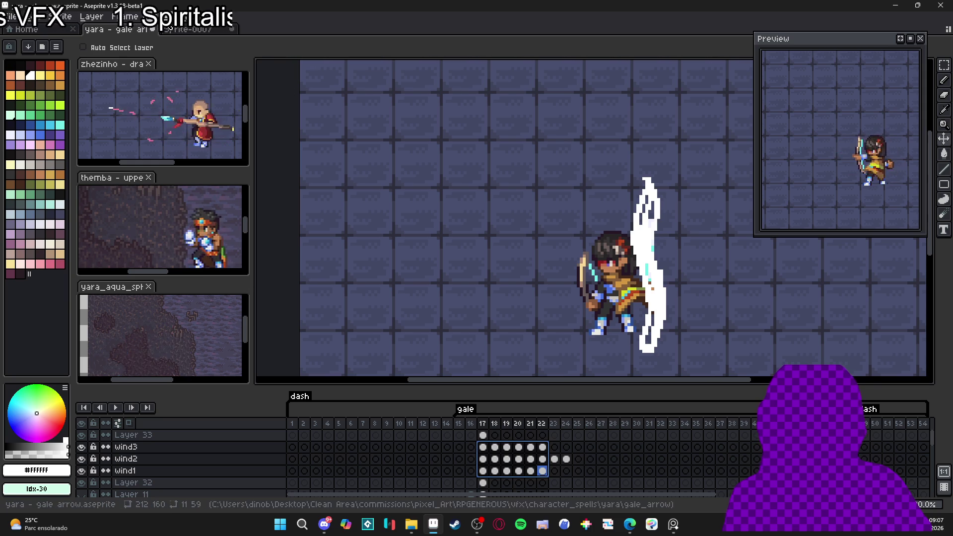
Switch to the Sprite-0007 wave strip and set Tiled Mode to None
click(187, 30)
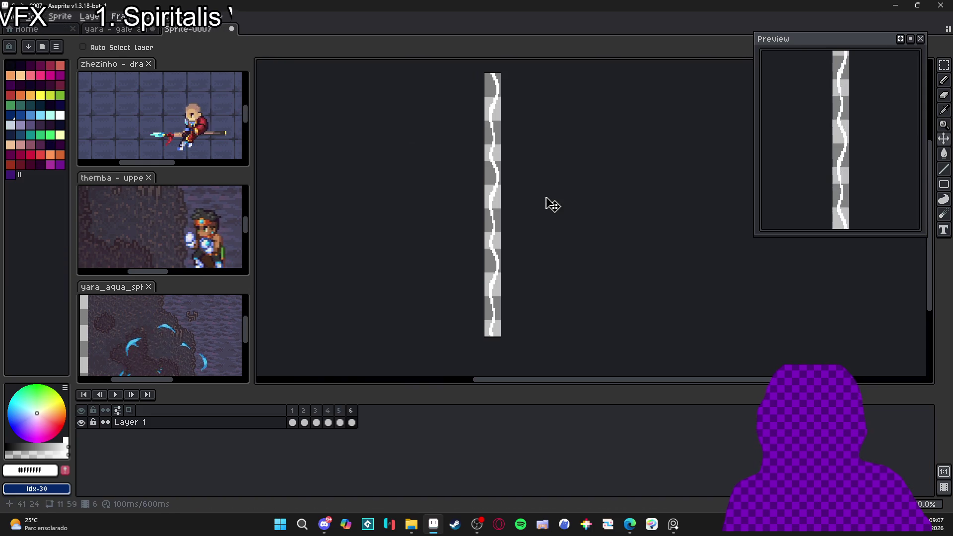
click(11, 16)
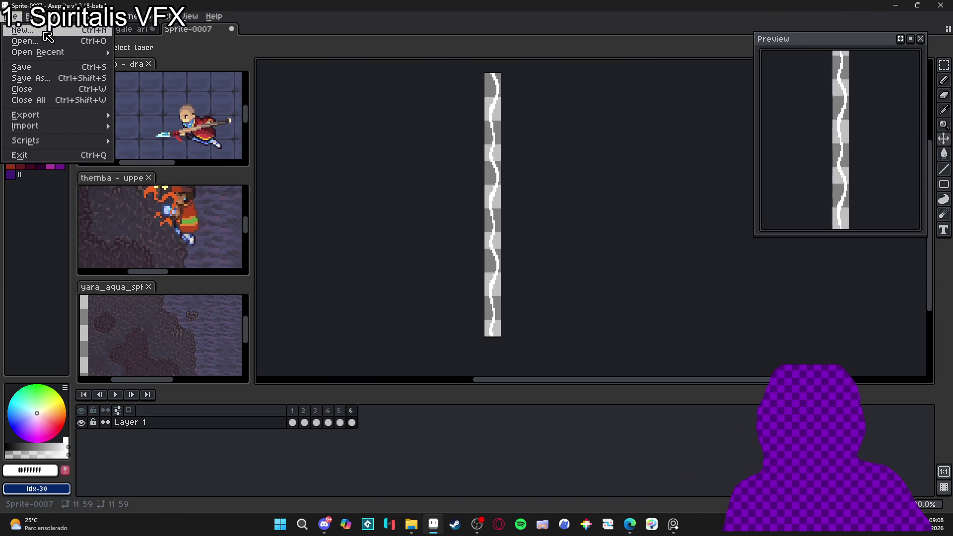
click(291, 56)
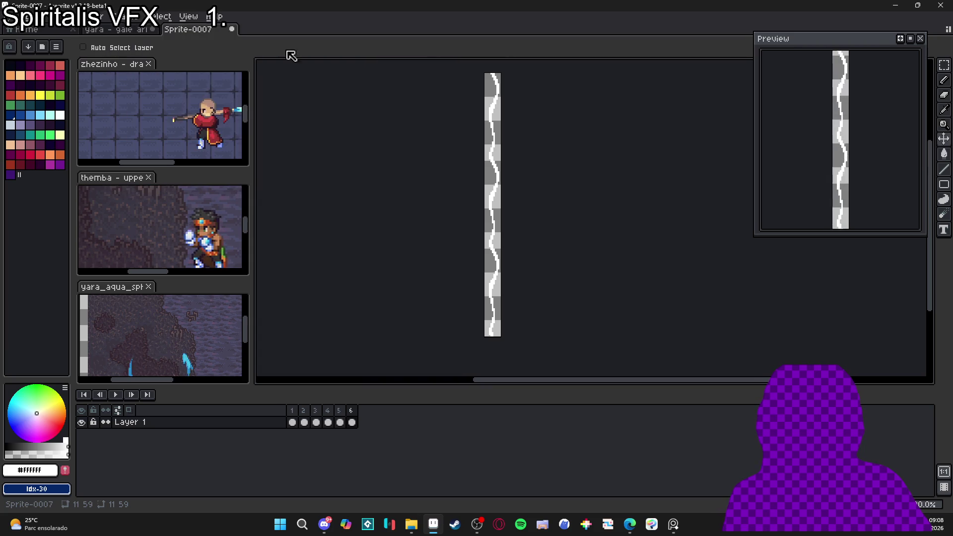
click(188, 16)
mouse_move(260, 104)
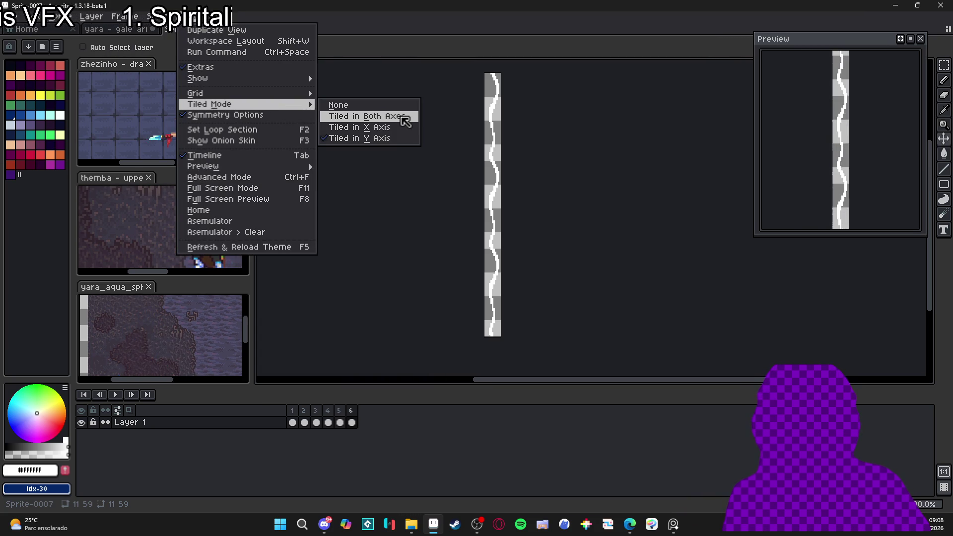
click(342, 105)
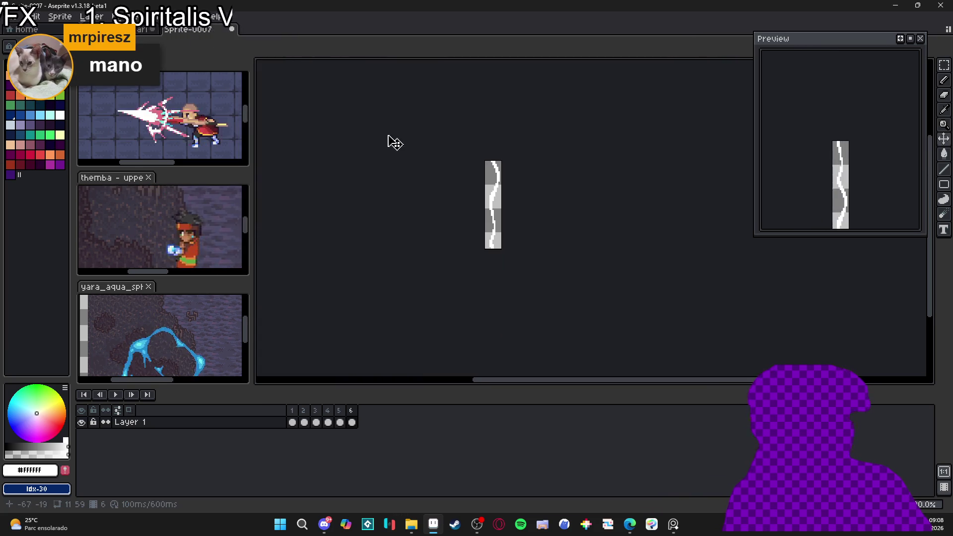
Add Layer 2 with a #FAFFFF gradient down the wave strip, then return to the gale arrow file
scroll(495, 217, up, 1)
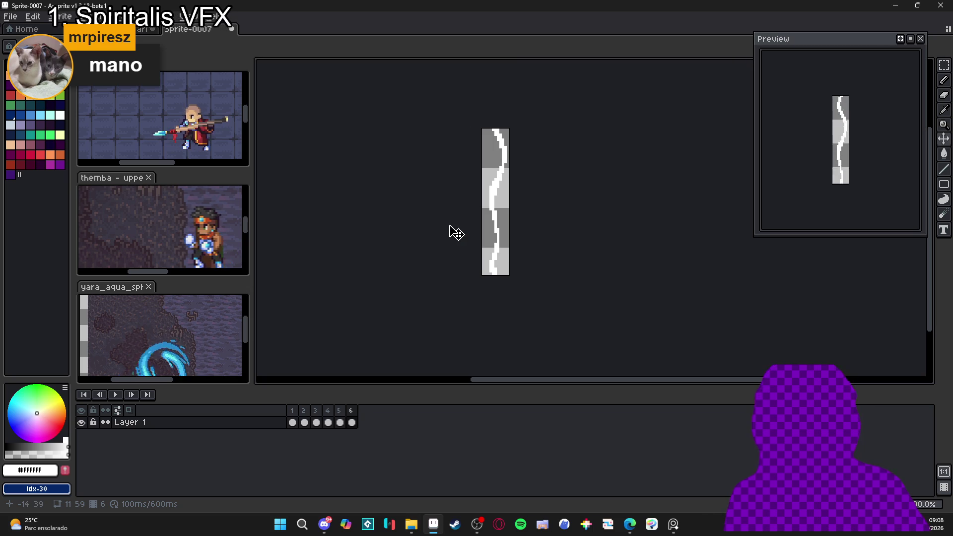
key(shift+n)
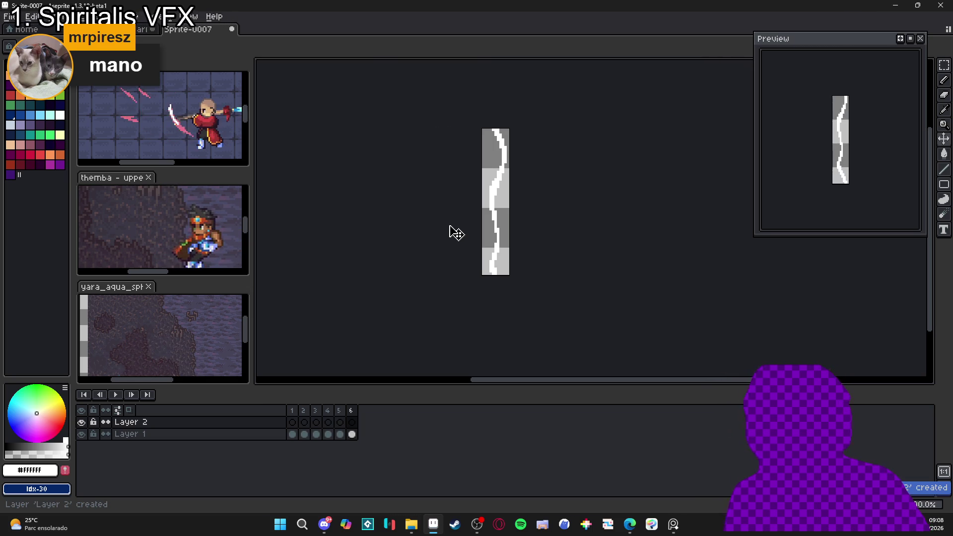
click(60, 115)
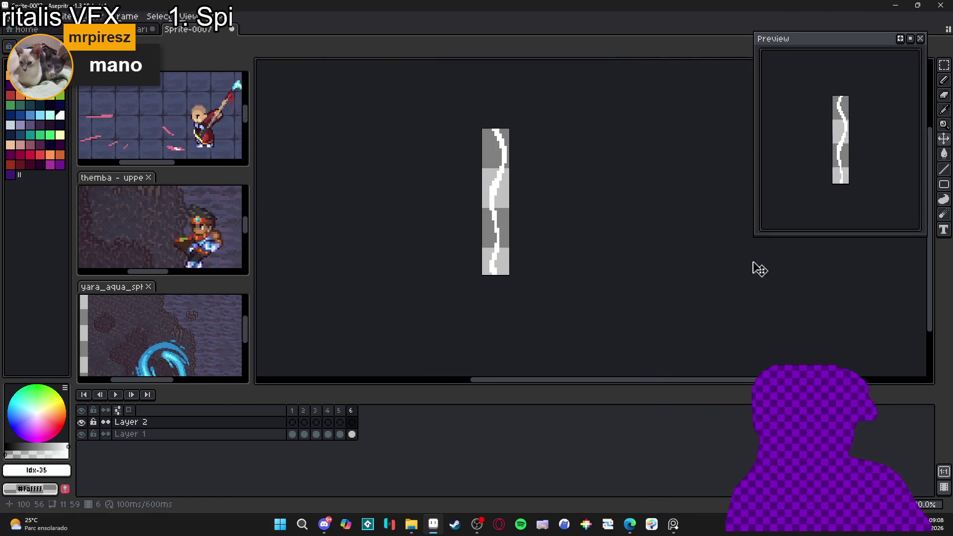
click(947, 157)
mouse_move(496, 138)
mouse_down()
mouse_move(498, 222)
mouse_move(495, 212)
mouse_up()
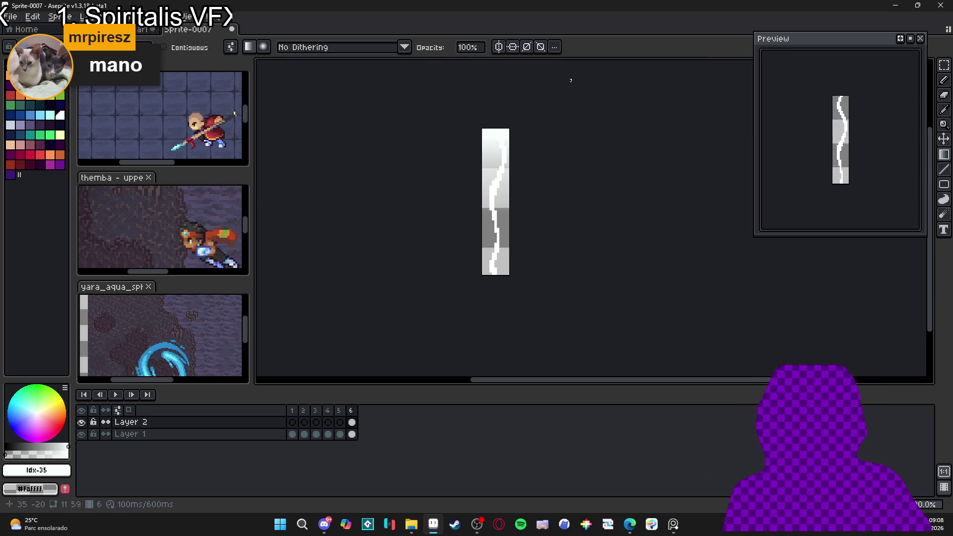
key(ctrl+a)
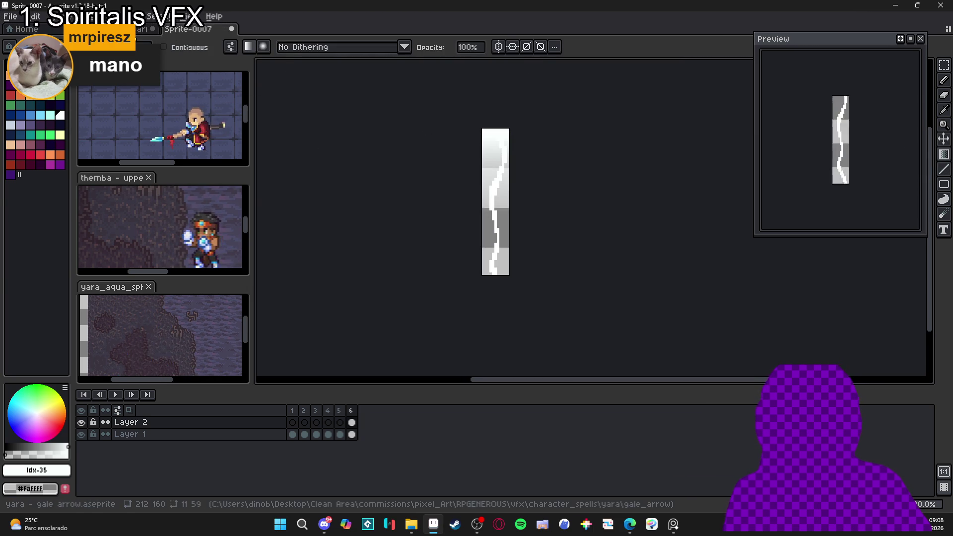
key(ctrl+shift+Tab)
key(e)
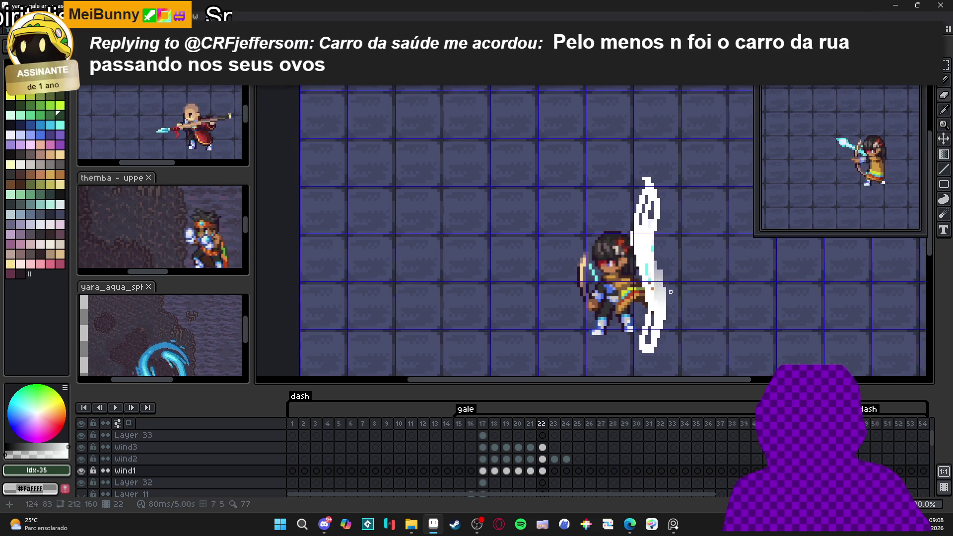
Show the pixel grid and select frames 17–22 across the wind layers
key(ctrl+apostrophe)
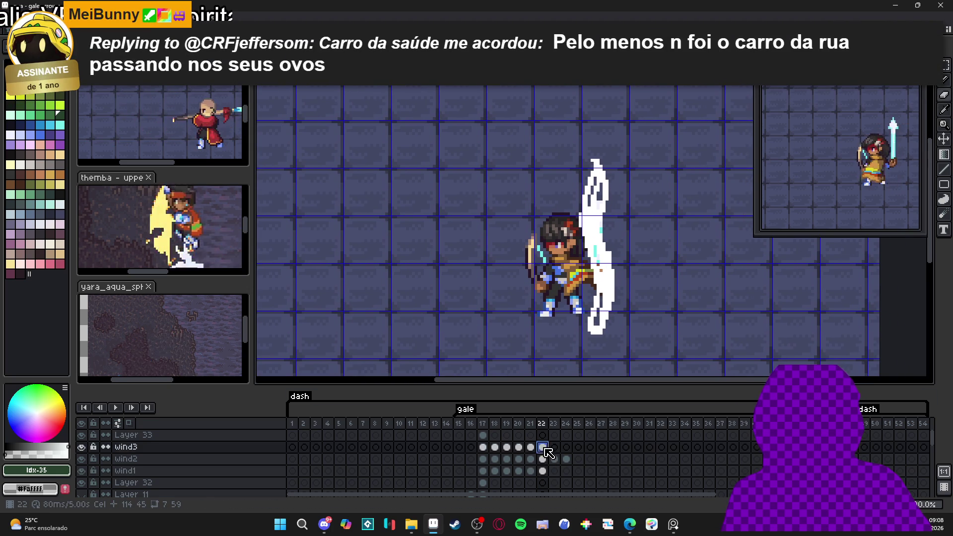
drag(542, 447, 482, 470)
drag(81, 446, 81, 458)
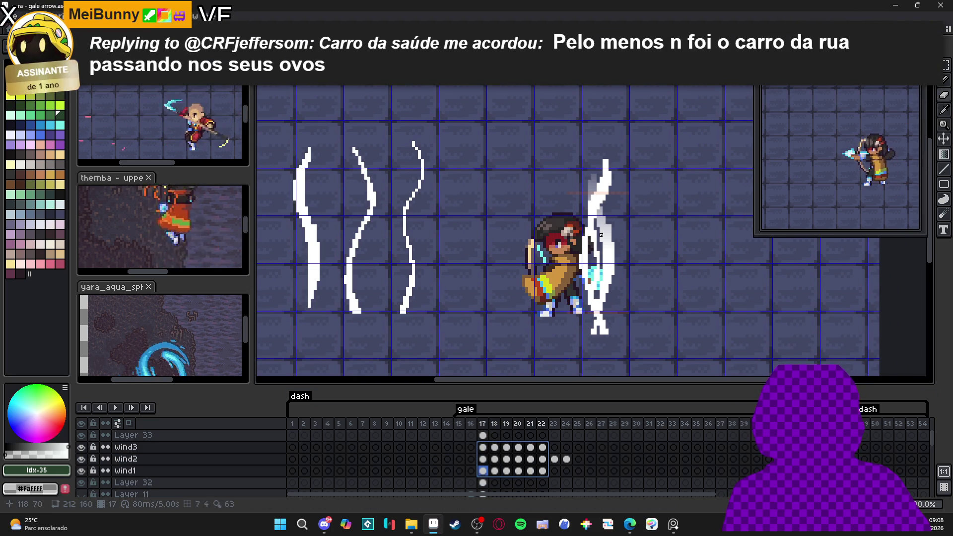
key(Escape)
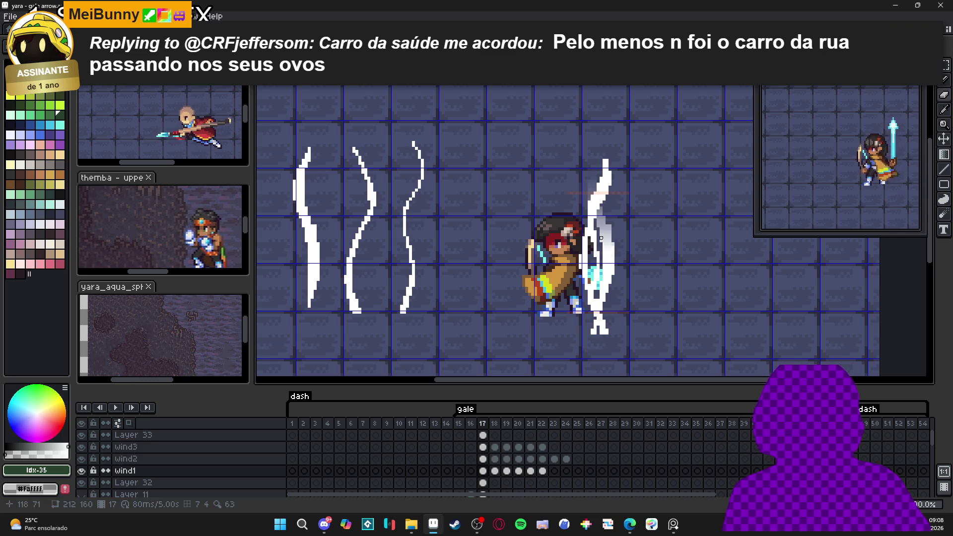
click(496, 447)
click(482, 447)
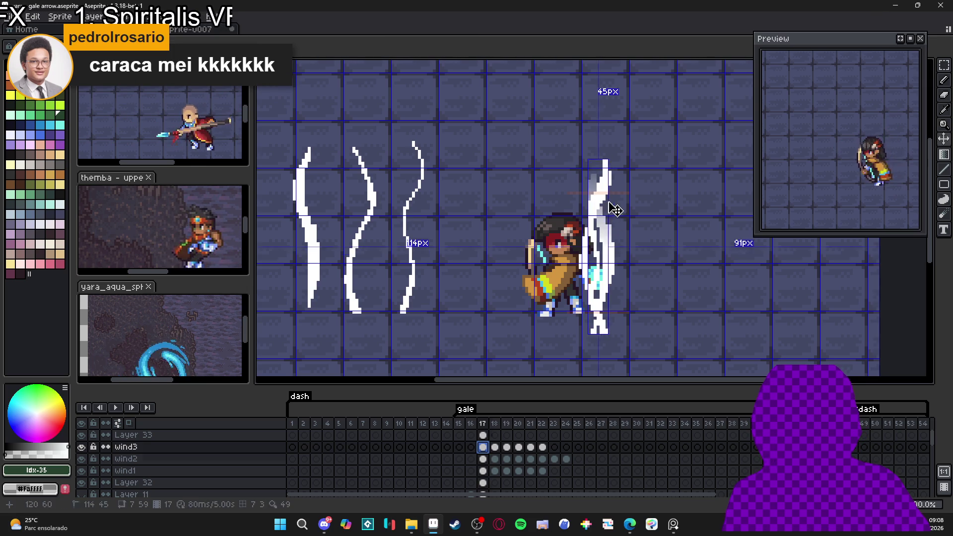
key(b)
key(e)
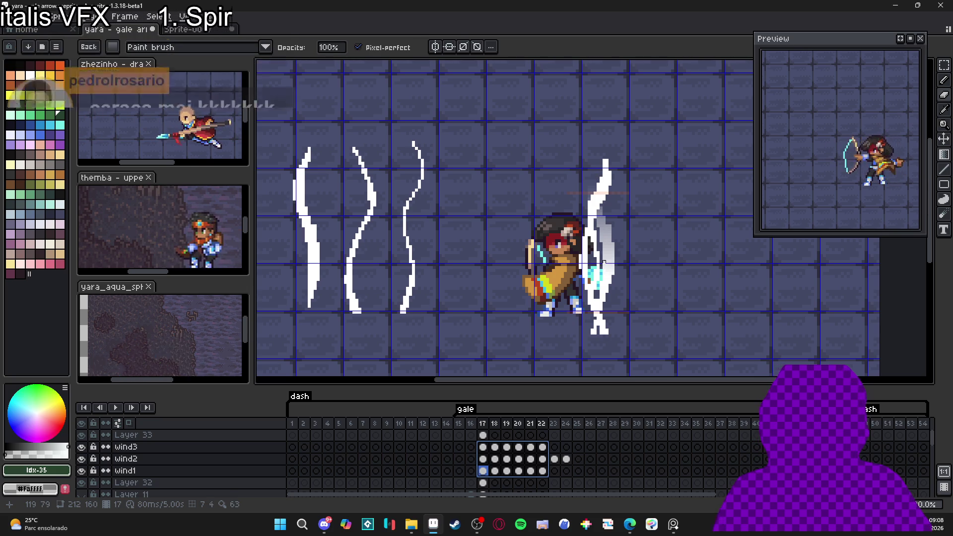
Step through frames 19–22 on wind2 and wind3, play them, and open Export Sprite Sheet
key(Right)
key(Right)
key(Right)
key(Right)
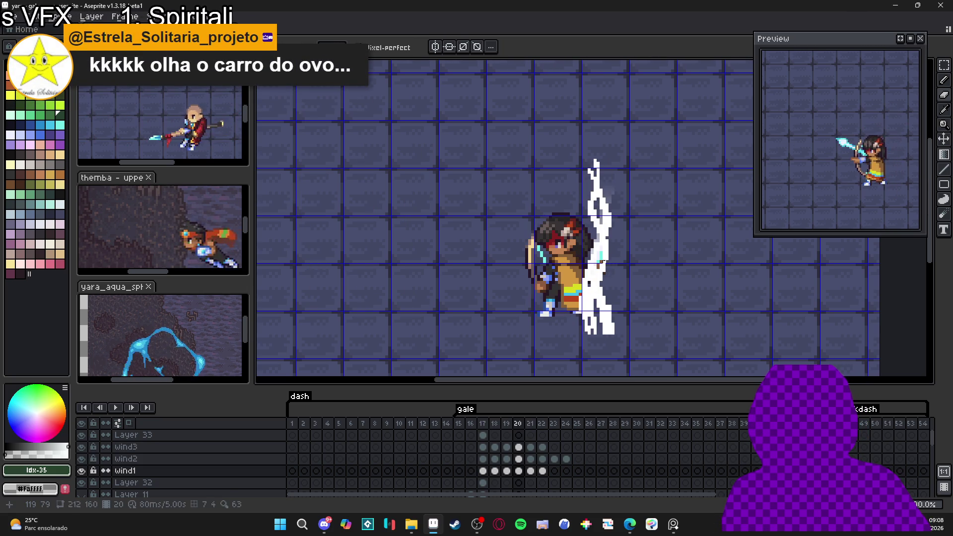
key(Right)
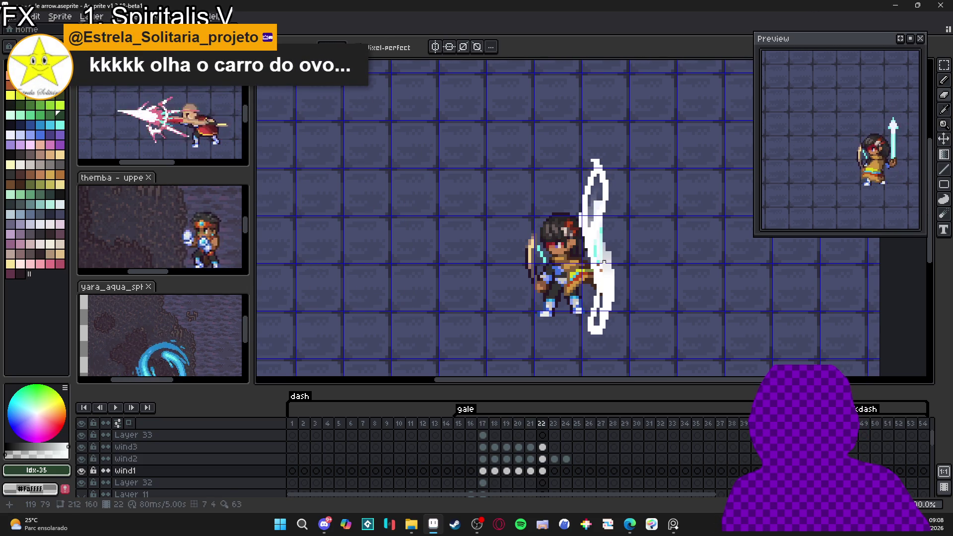
key(Right)
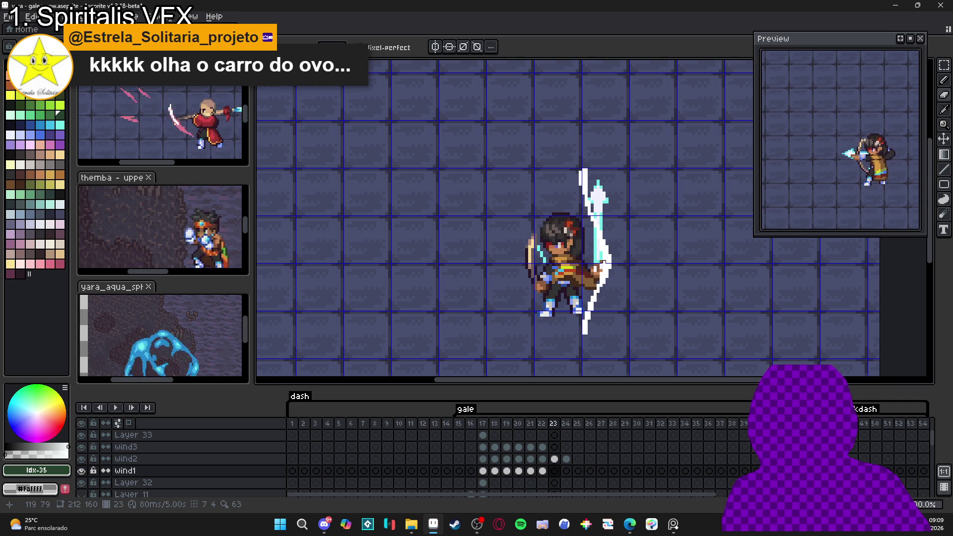
key(Left)
key(Up)
key(Return)
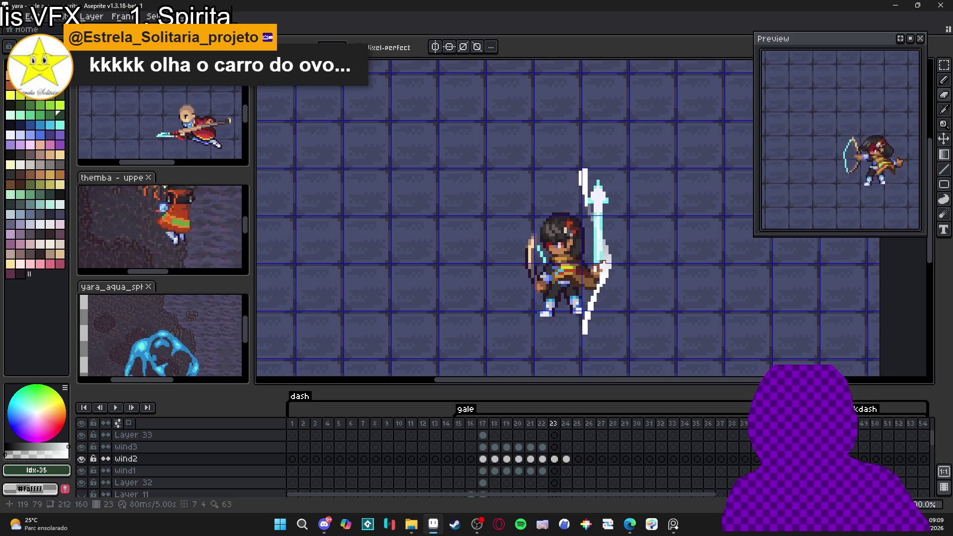
key(Up)
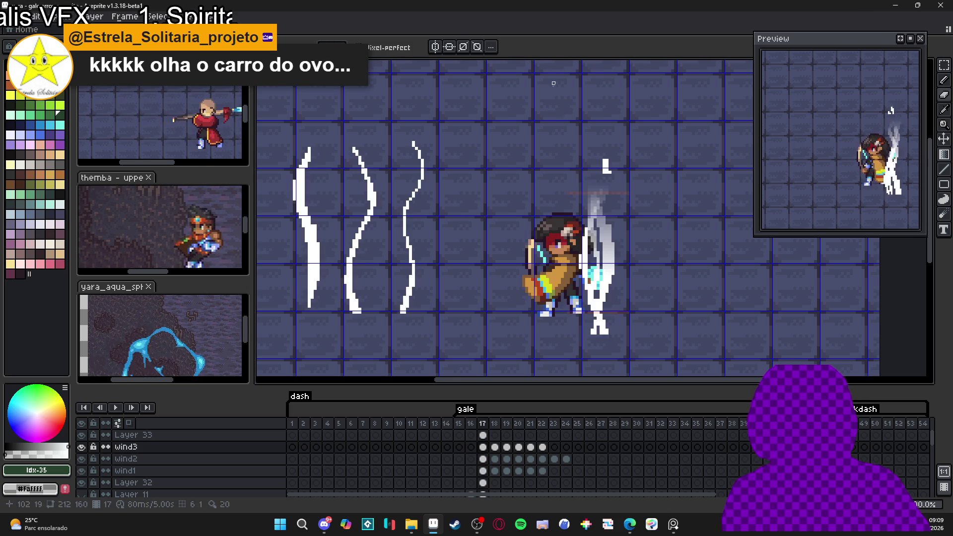
key(v)
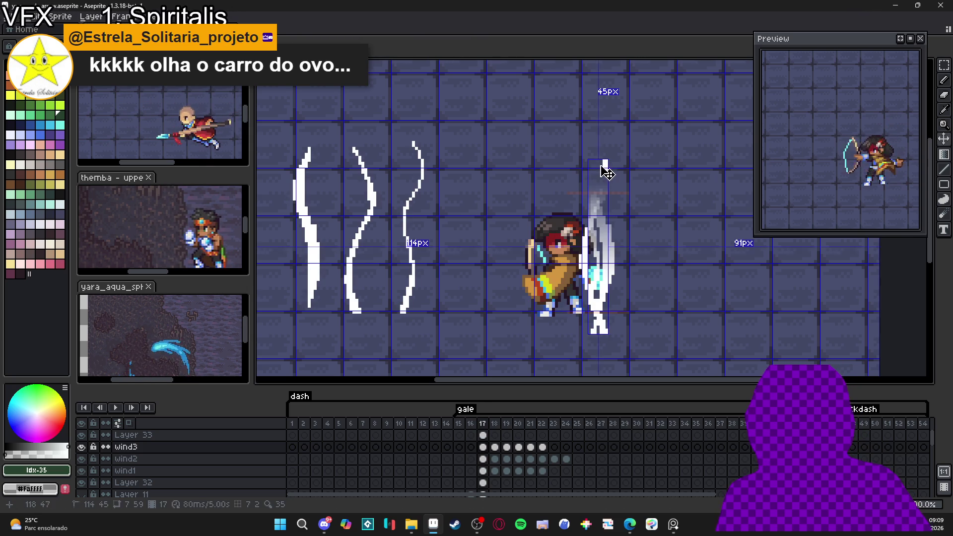
key(ctrl+e)
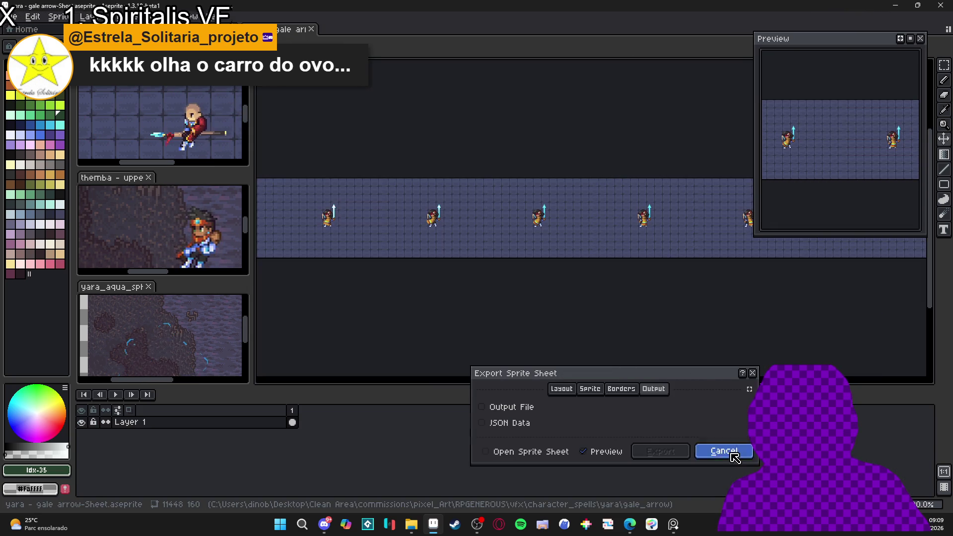
Cancel the sprite sheet export and erase white pixels atop the stroke on frame 19
click(724, 451)
key(e)
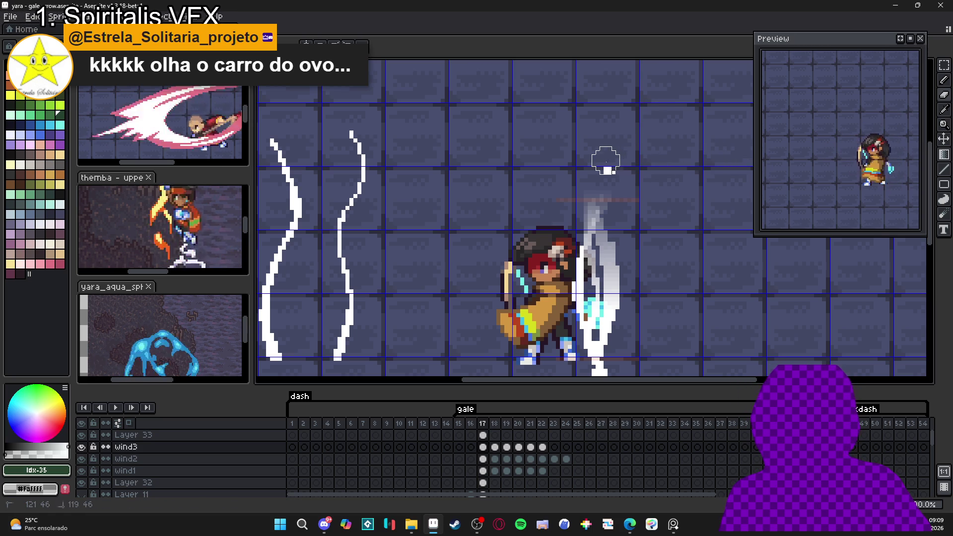
key(period)
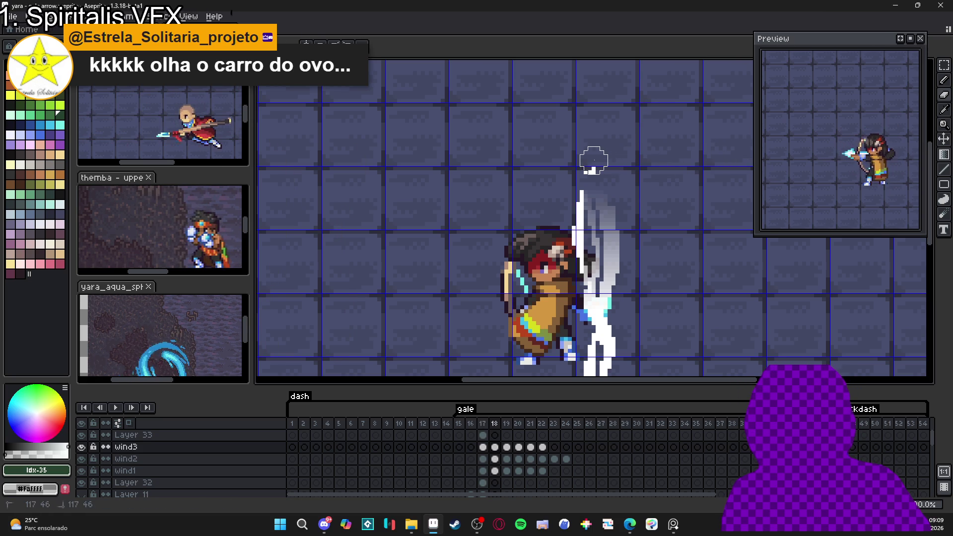
key(period)
click(593, 159)
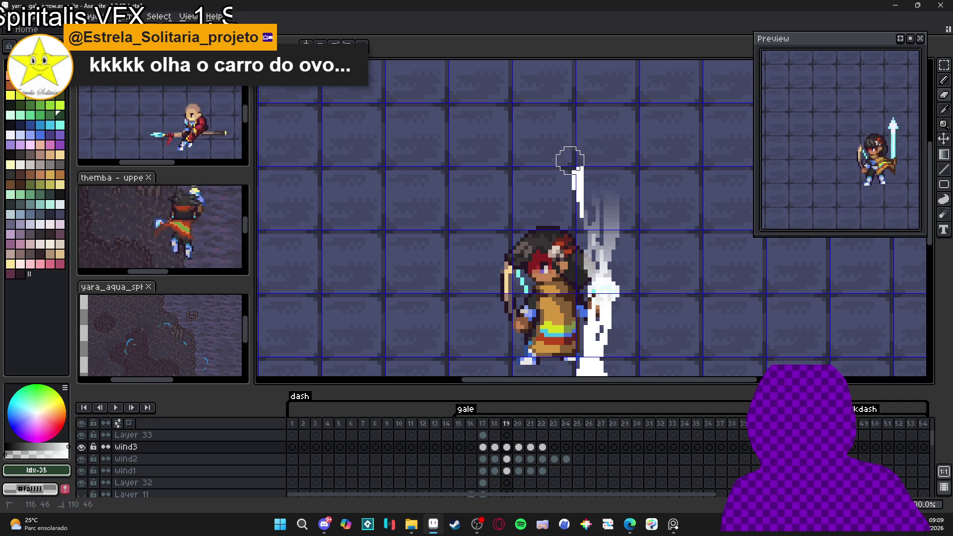
Advance to frame 21 and select the wind2 layer with the Move Tool
key(period)
key(period)
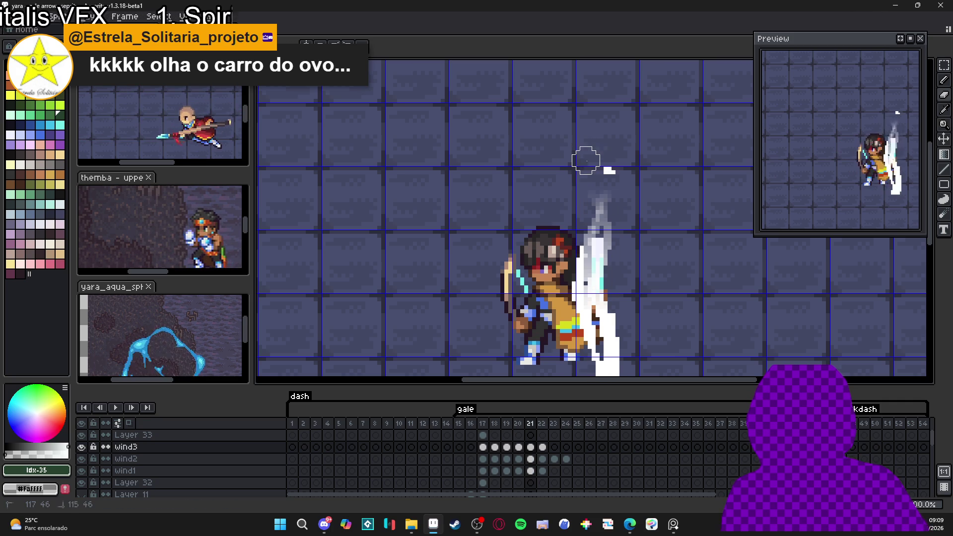
key(period)
key(period)
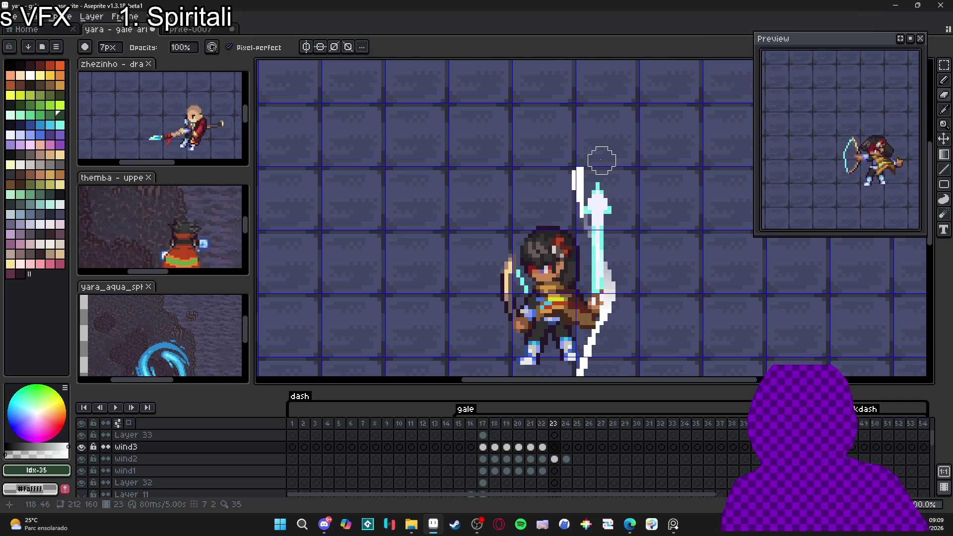
key(v)
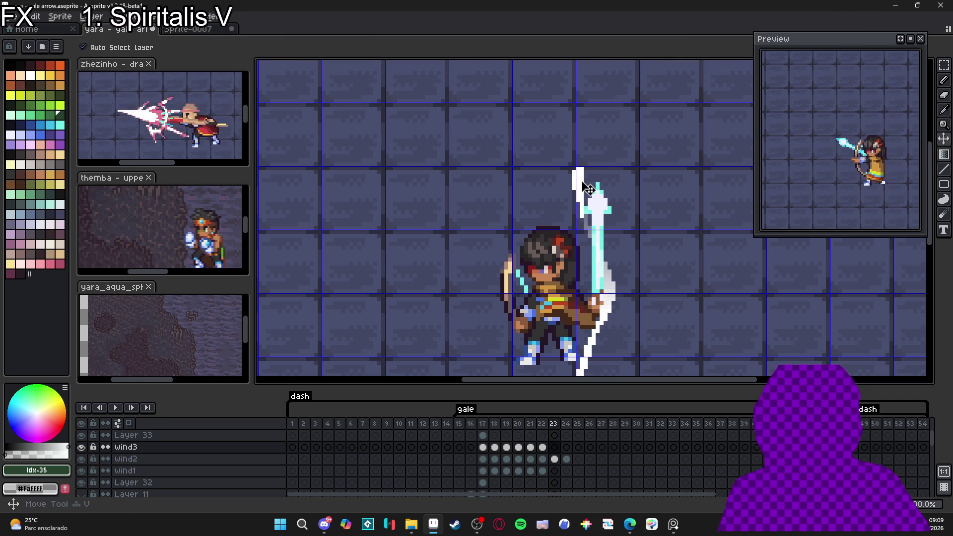
click(588, 189)
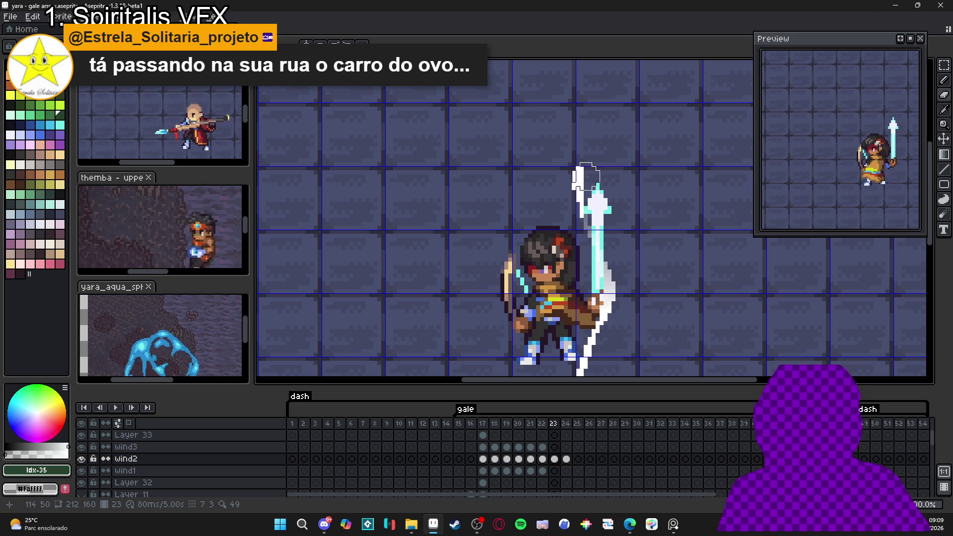
Play the animation and erase the wind stroke rising above the spear on frame 20
key(Return)
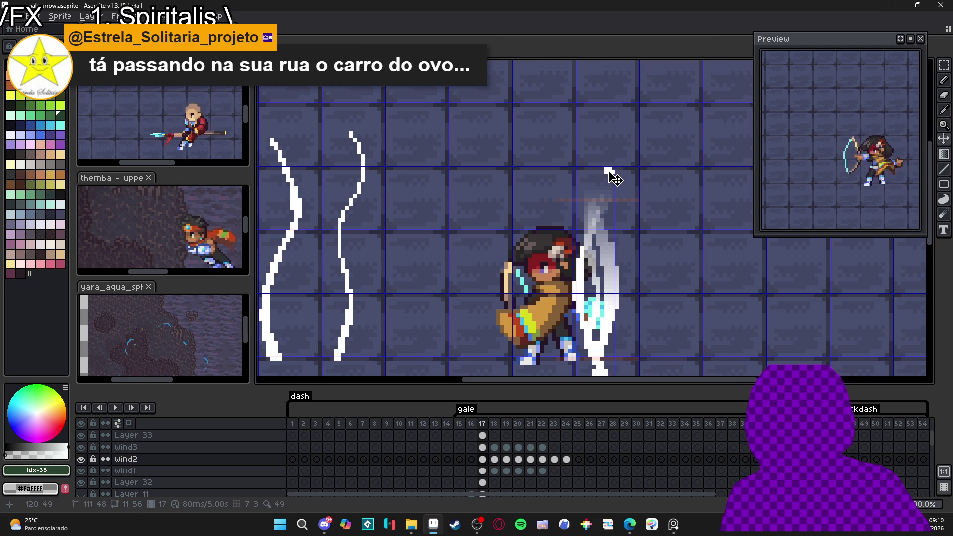
key(Right)
key(Right)
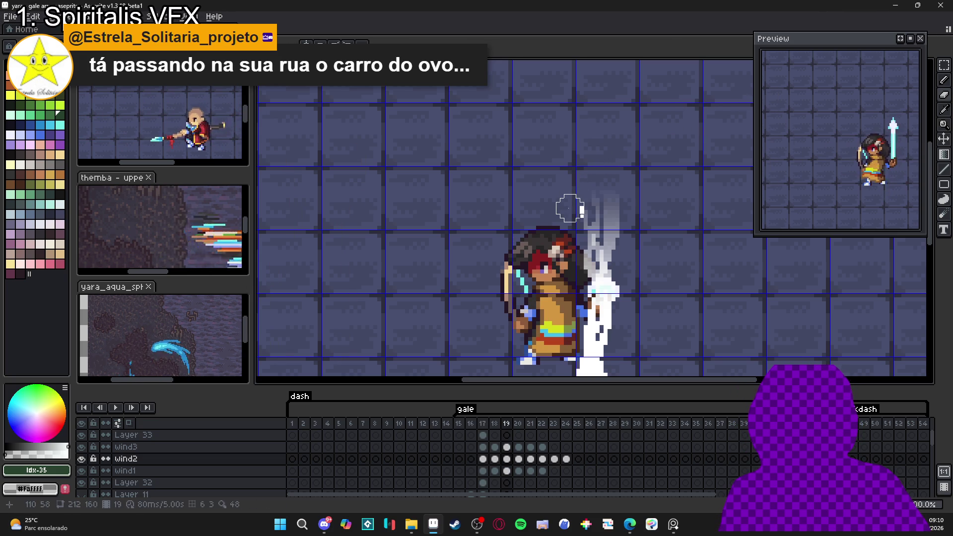
key(Right)
key(Right)
key(Right)
key(Right)
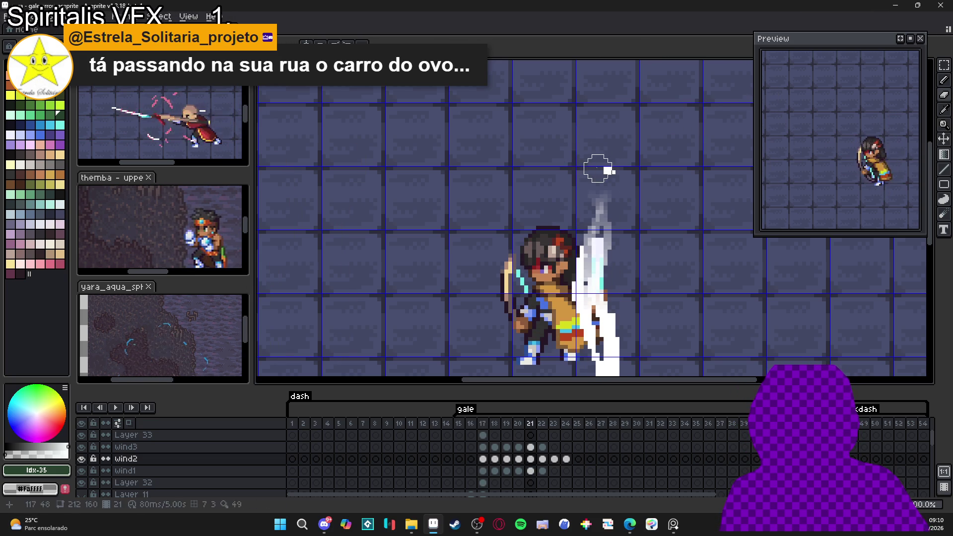
mouse_move(589, 157)
mouse_down()
mouse_move(571, 171)
mouse_move(569, 208)
mouse_up()
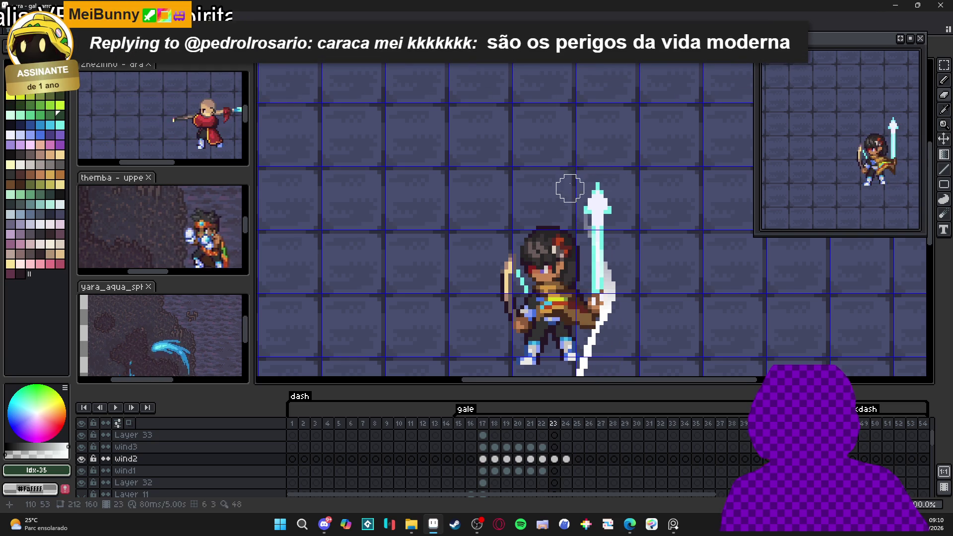
key(Right)
key(Right)
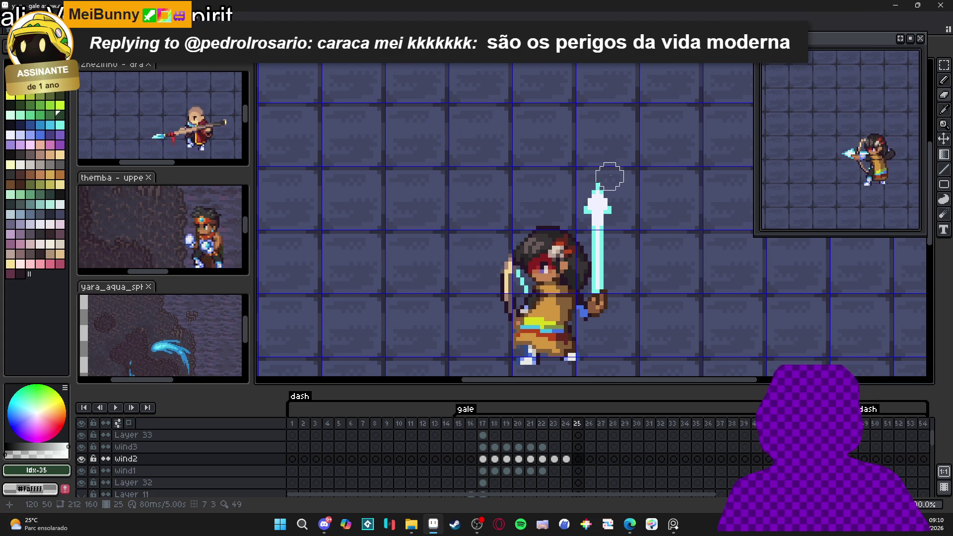
scroll(609, 176, down, 2)
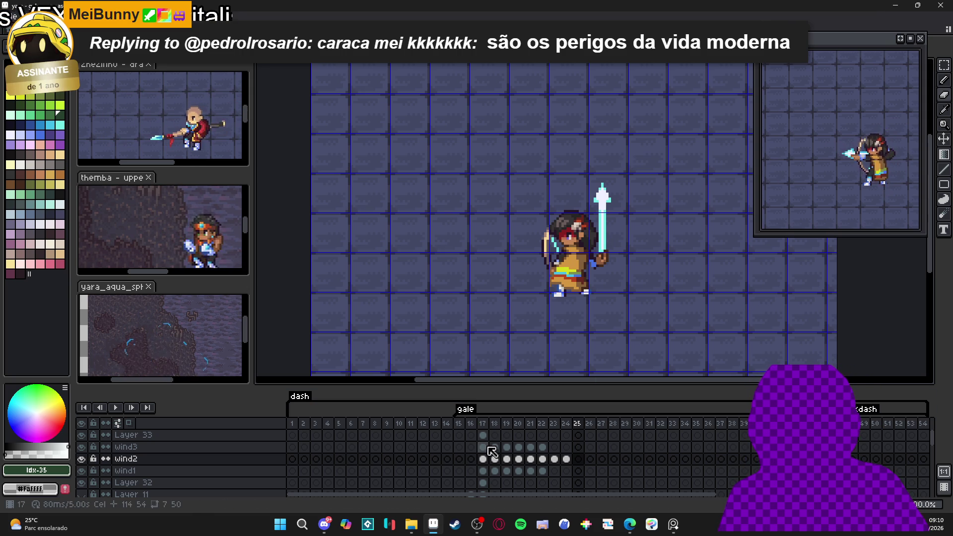
Select wind2's frames 17–24, clear and restore them, then move to wind1 at frame 17
key(ctrl+z)
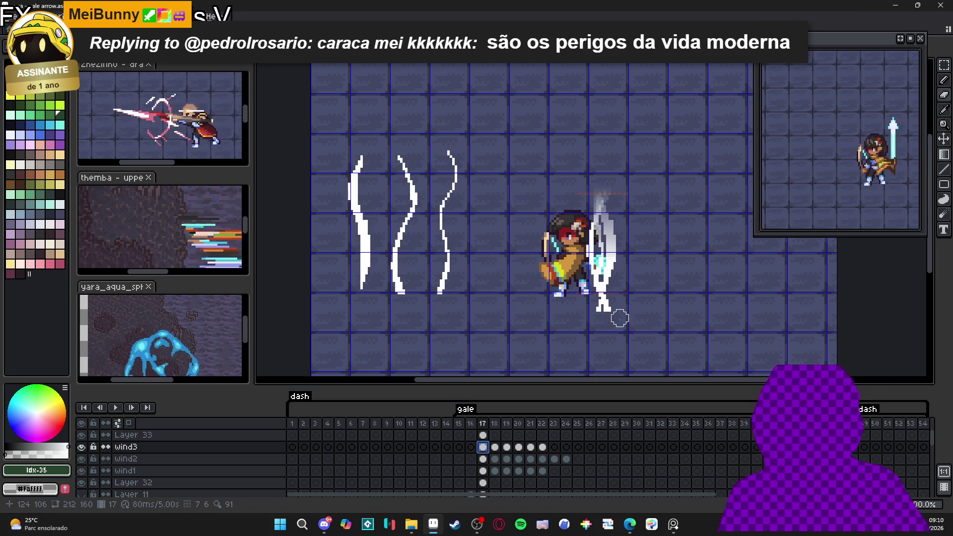
click(947, 68)
drag(607, 320, 608, 323)
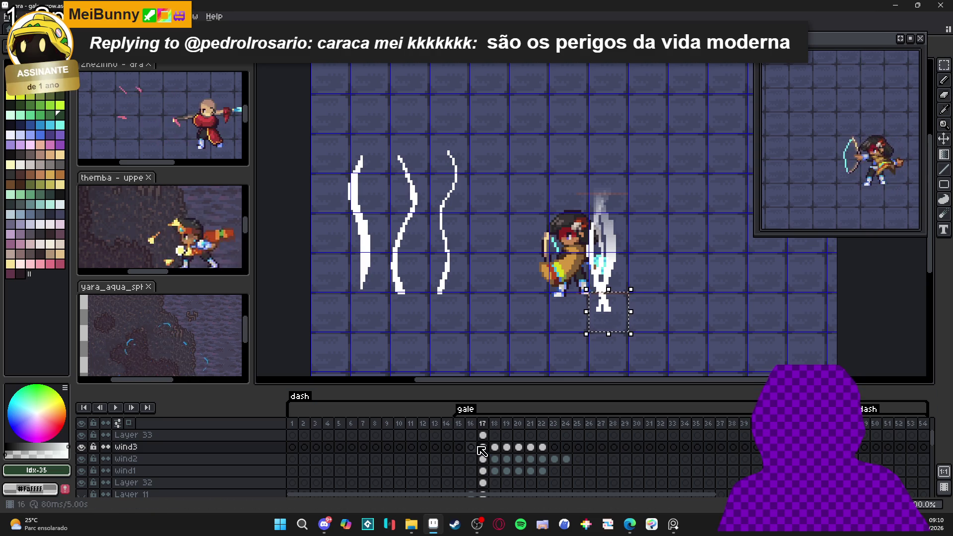
mouse_move(483, 446)
mouse_down()
mouse_move(544, 447)
mouse_move(544, 457)
mouse_move(569, 462)
mouse_up()
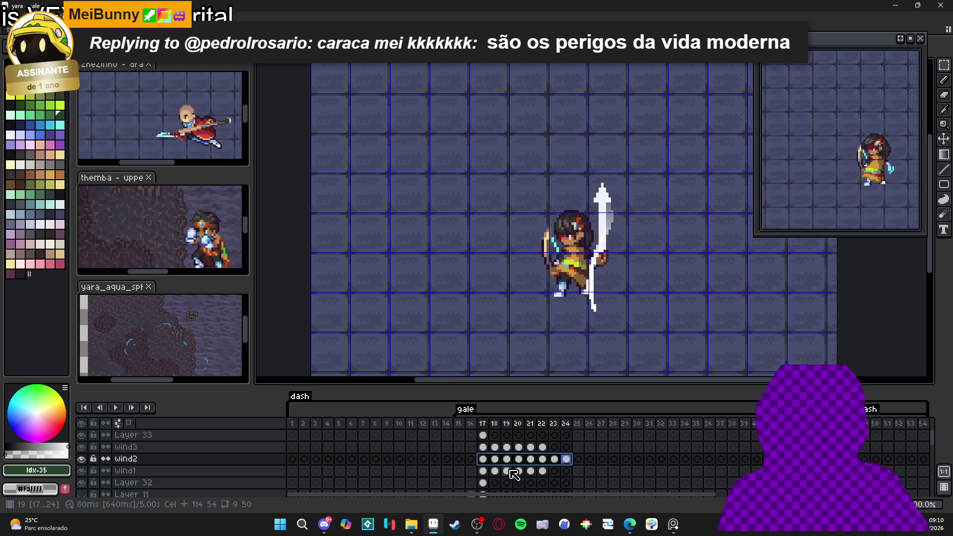
key(Delete)
key(ctrl+z)
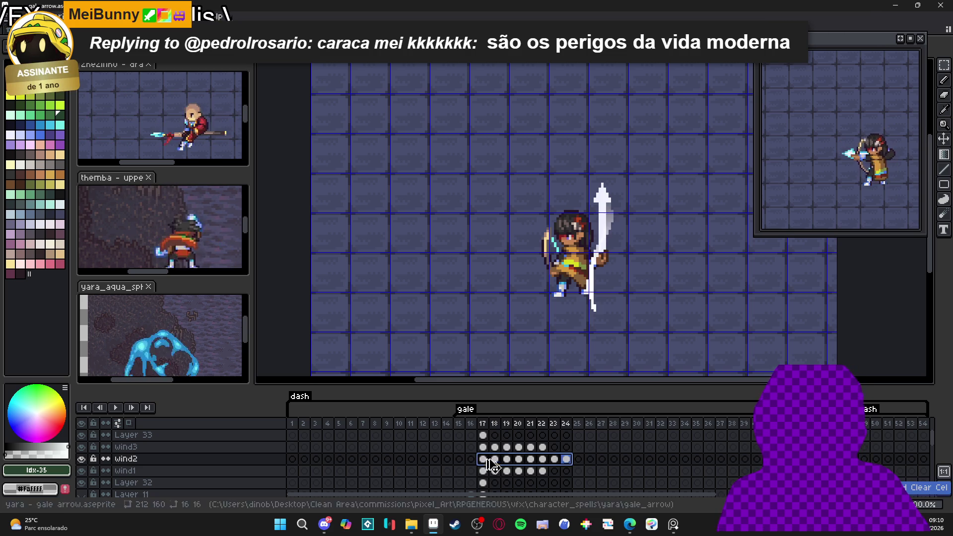
drag(482, 458, 568, 459)
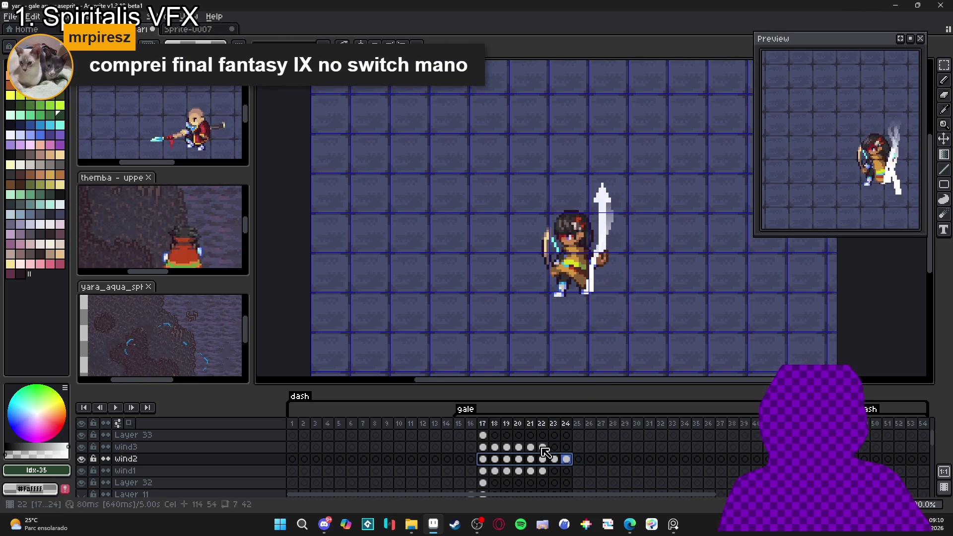
click(482, 470)
key(ctrl+z)
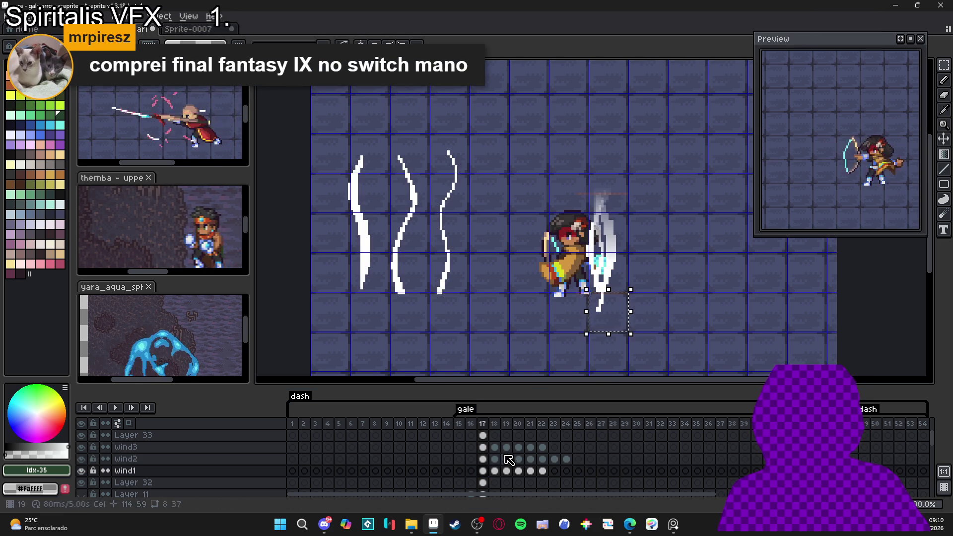
Hide wind1 and play the gale animation from wind3's frame 17
drag(485, 474, 542, 472)
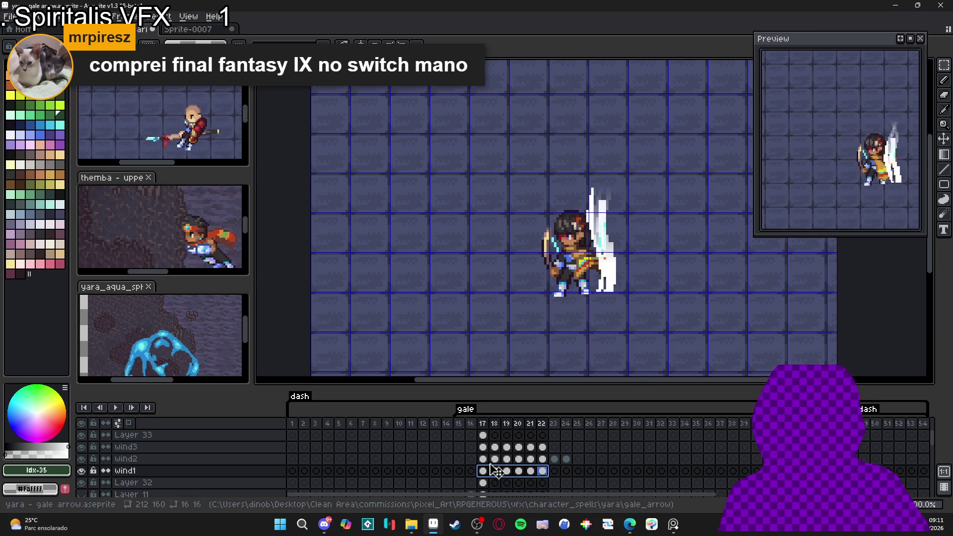
click(531, 448)
click(81, 470)
click(482, 447)
click(117, 406)
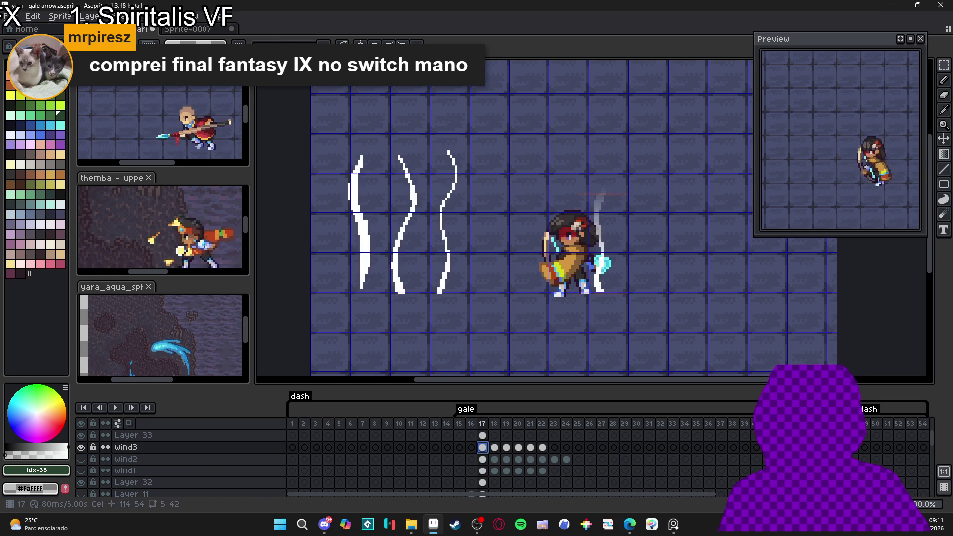
Stop playback, zoom in, and erase the lower tail of the wind3 streak on frame 21
key(Return)
key(Return)
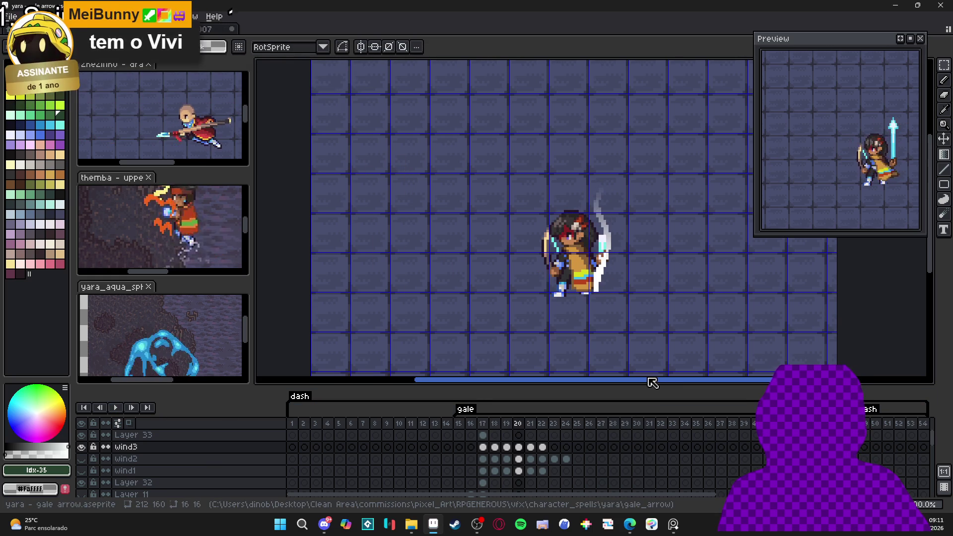
scroll(605, 281, up, 1)
key(e)
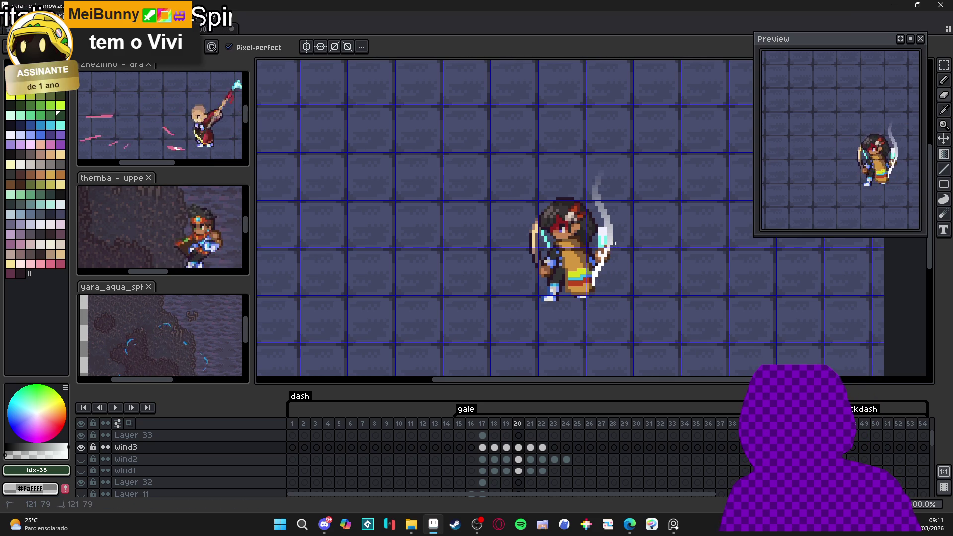
key(Right)
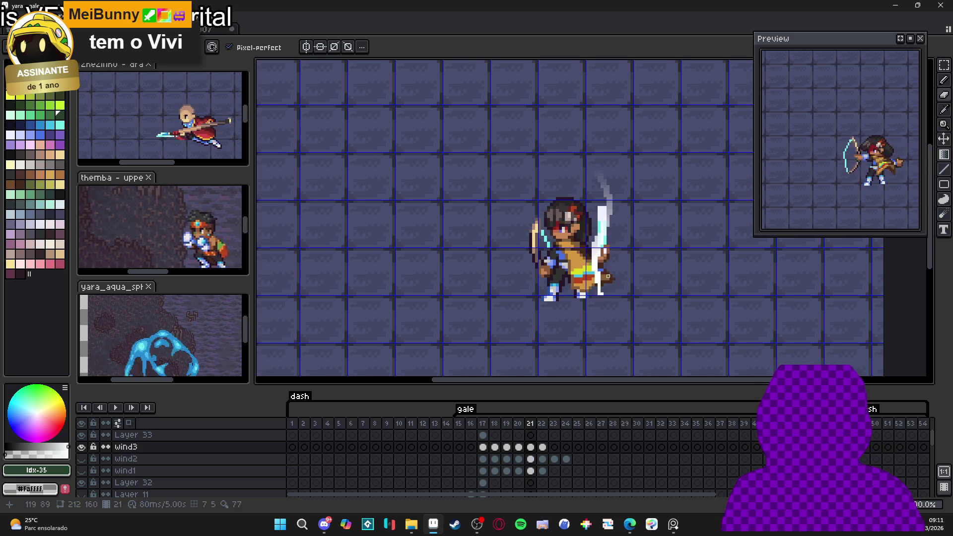
drag(598, 262, 596, 297)
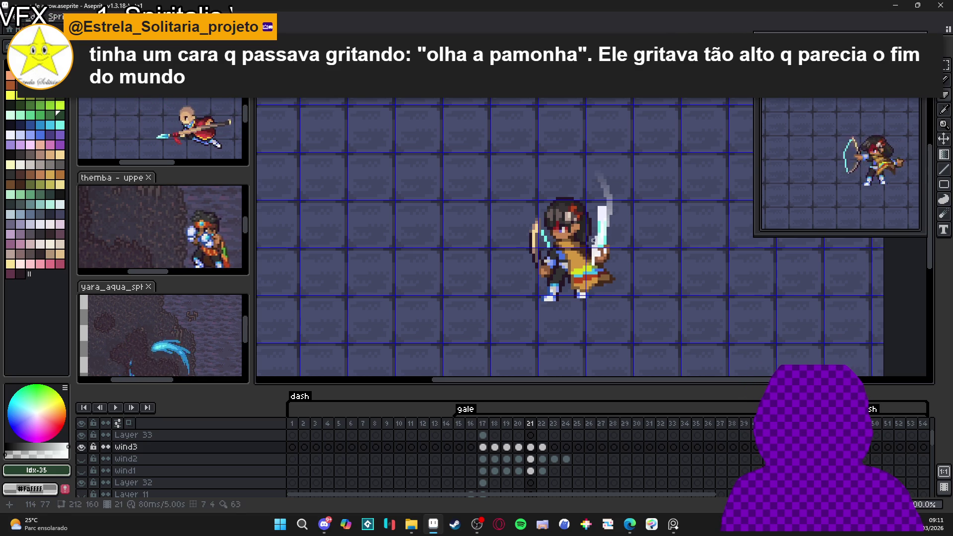
key(Right)
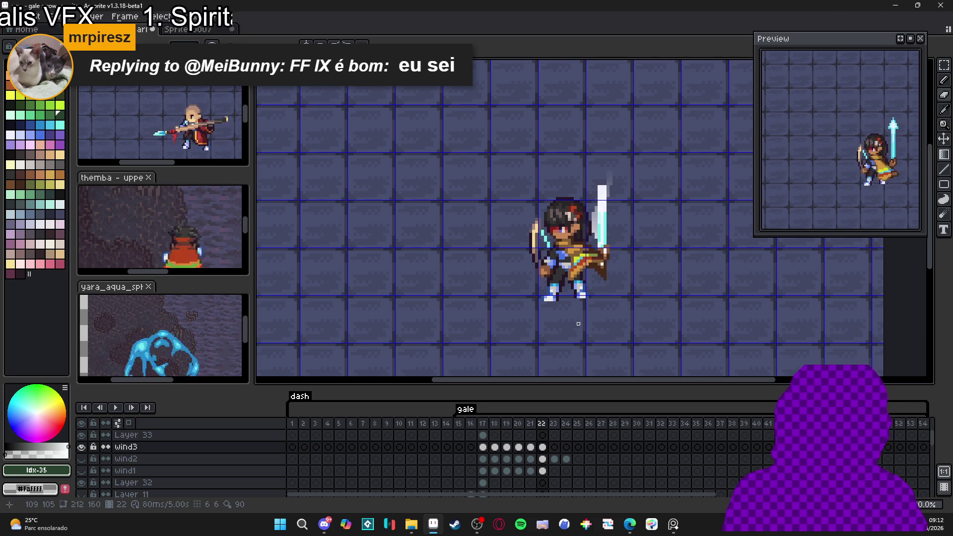
Compare wind3 frames 20–22, raise frame 22's streak two pixels, and show wind2 again
click(519, 446)
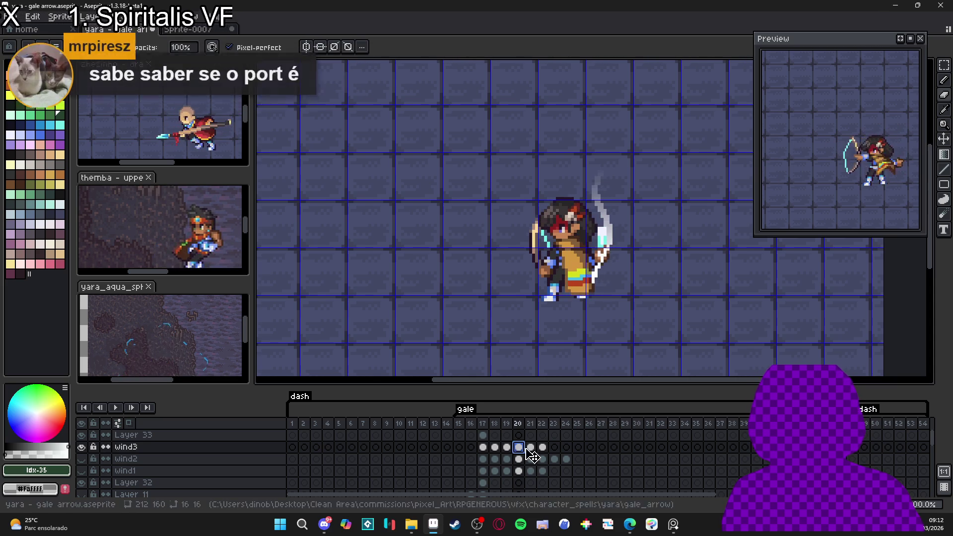
click(531, 447)
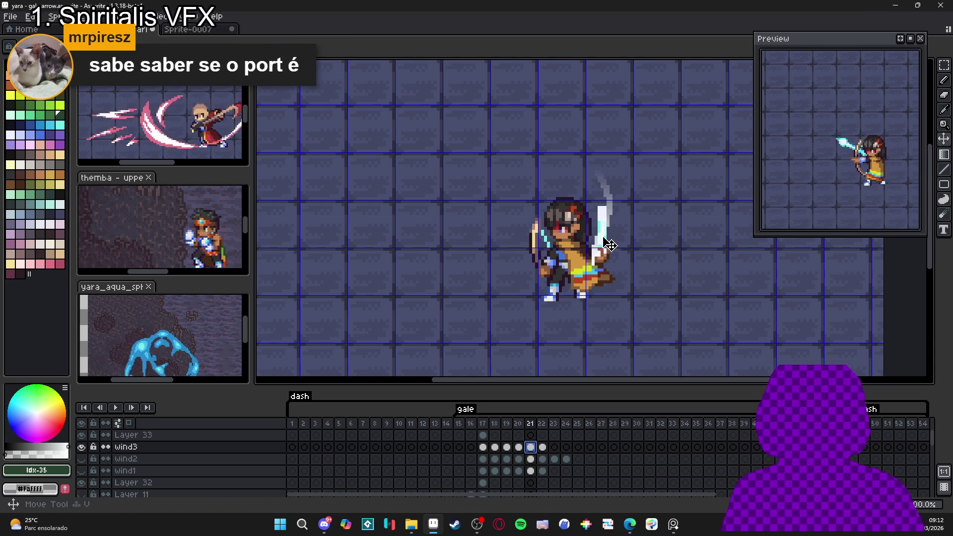
click(543, 447)
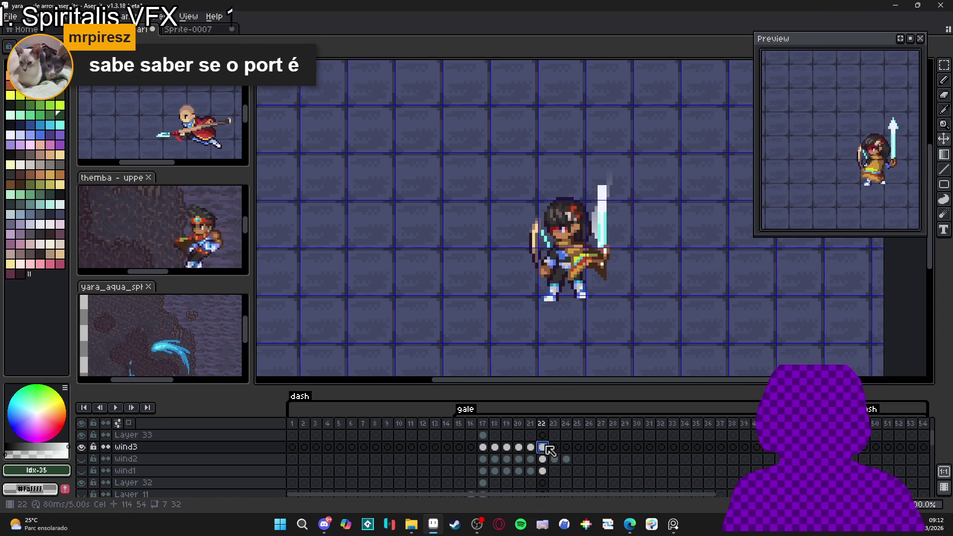
click(518, 446)
click(615, 244)
key(Right)
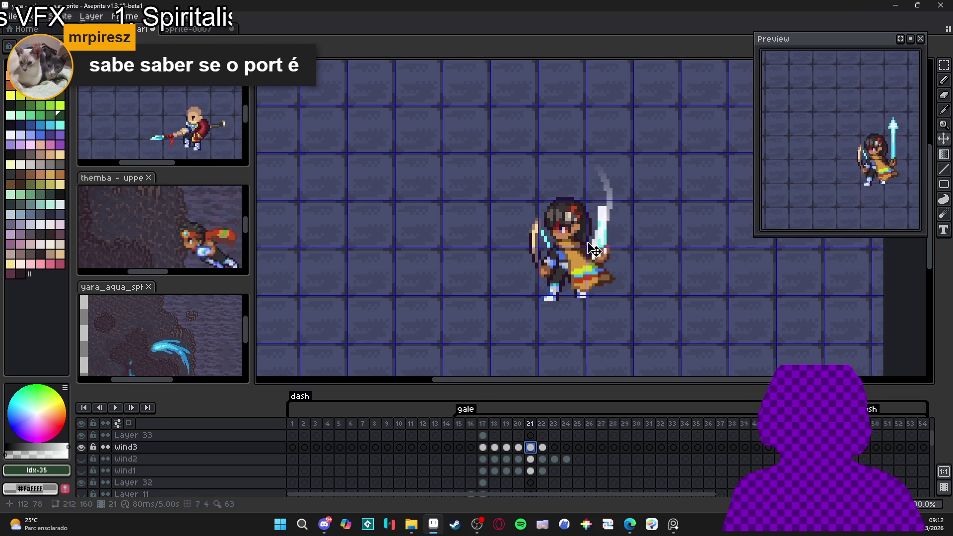
key(Right)
drag(603, 231, 601, 224)
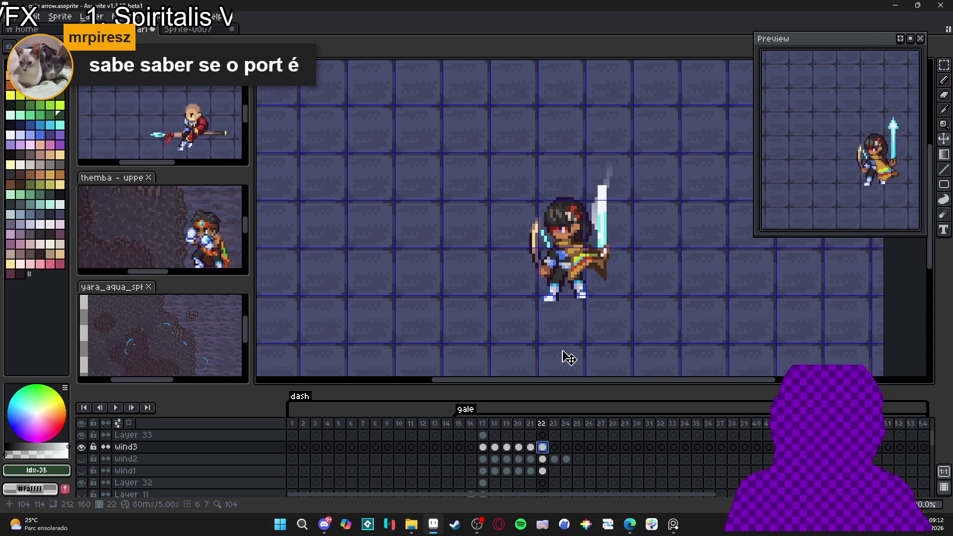
click(81, 459)
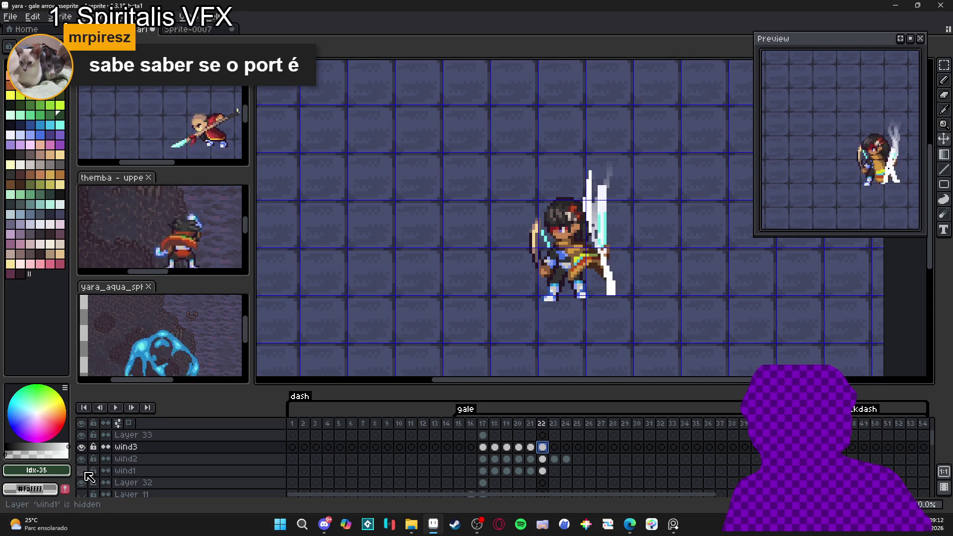
Hide wind1 and wind3 so only wind2 shows at frame 17, and select wind2
click(85, 473)
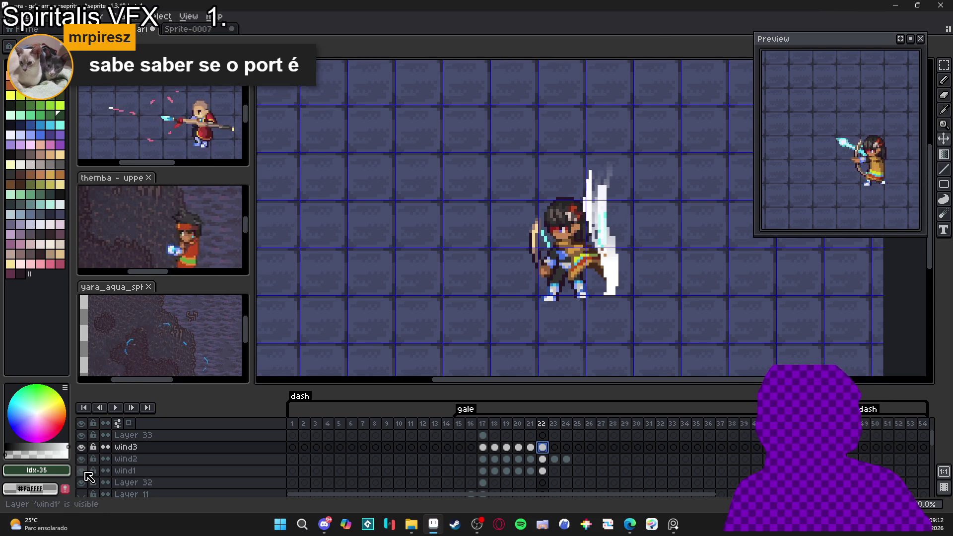
click(85, 472)
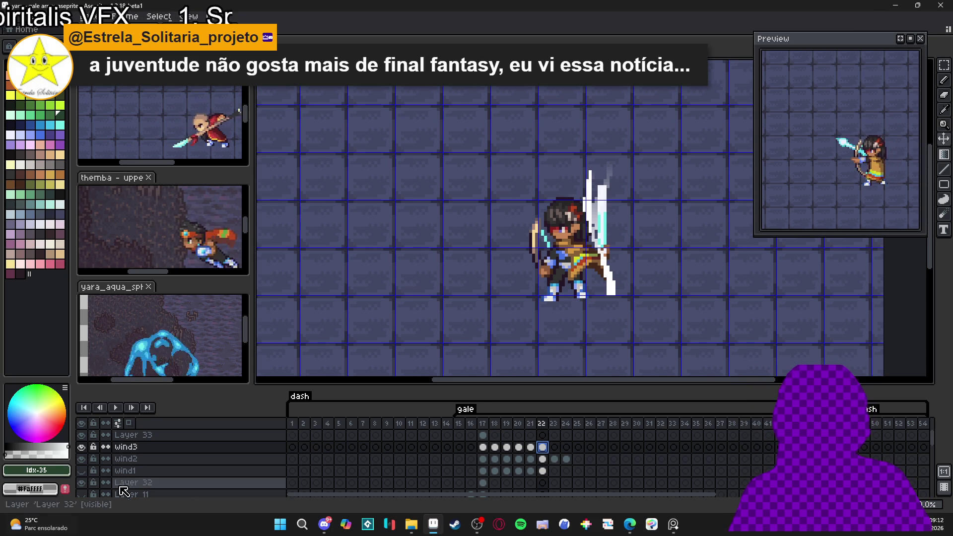
click(83, 460)
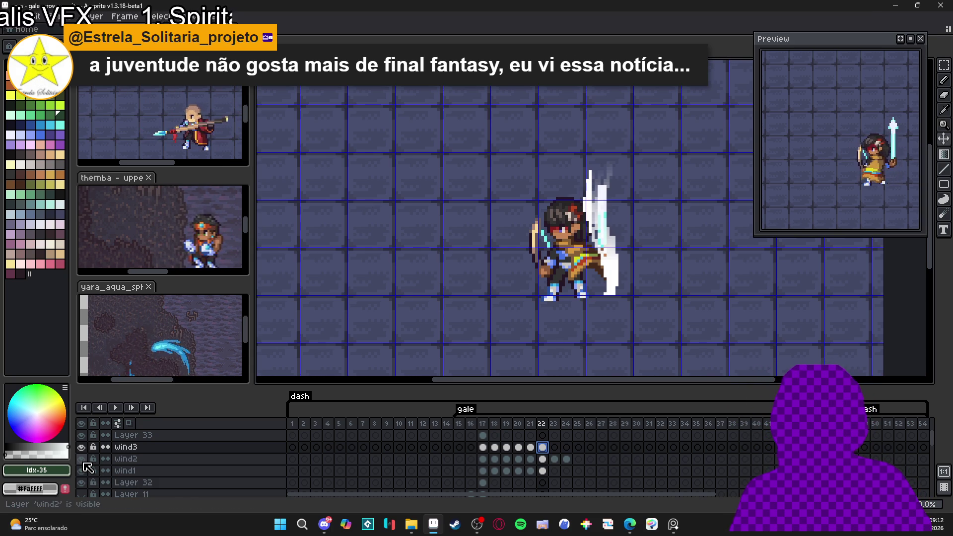
click(483, 446)
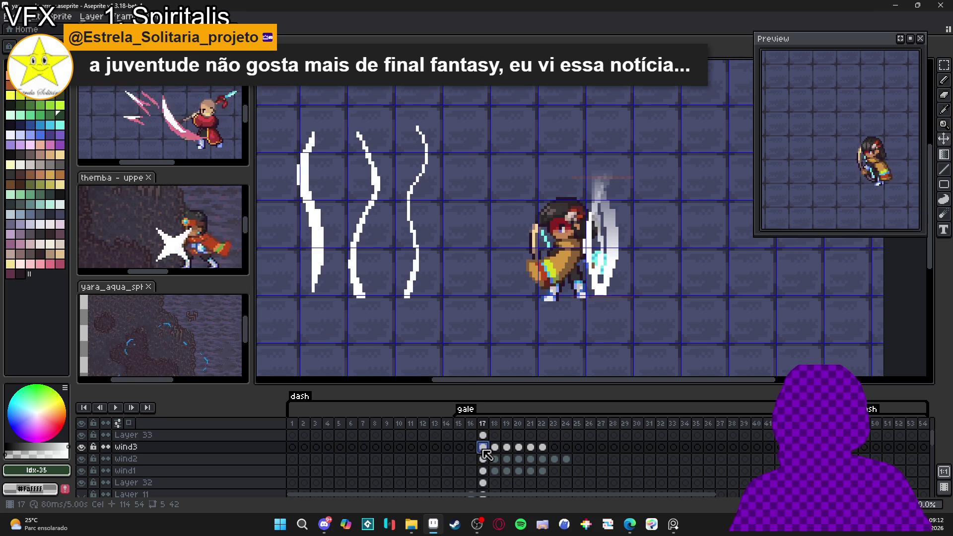
click(82, 446)
click(82, 447)
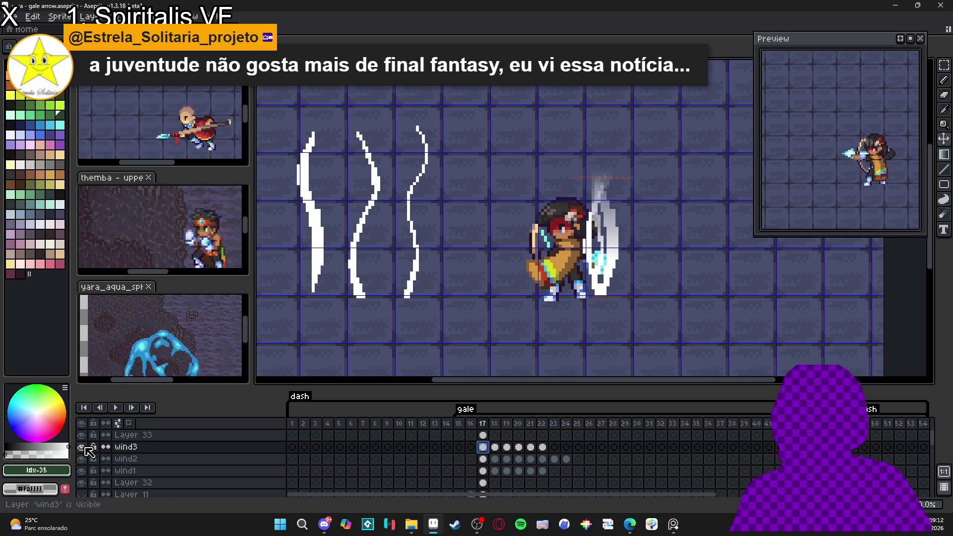
click(82, 446)
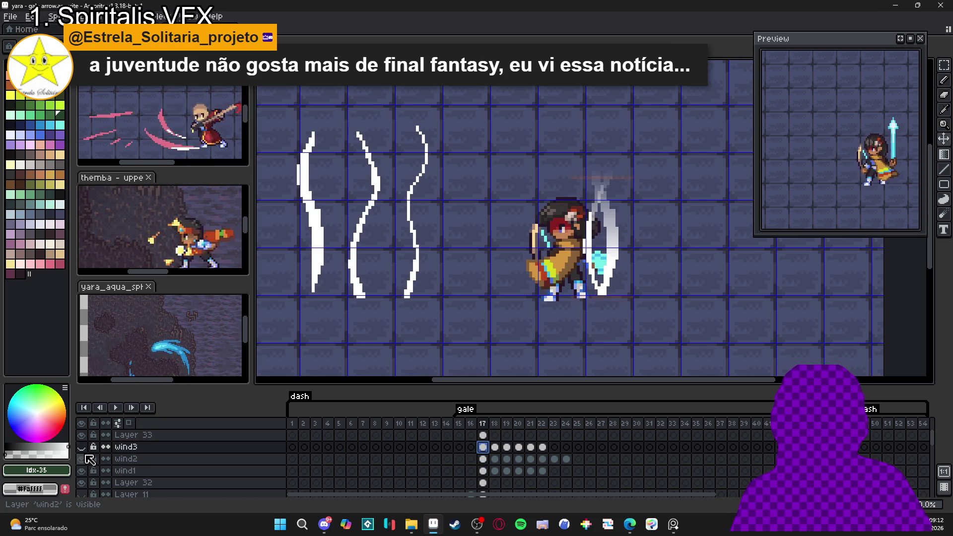
click(82, 470)
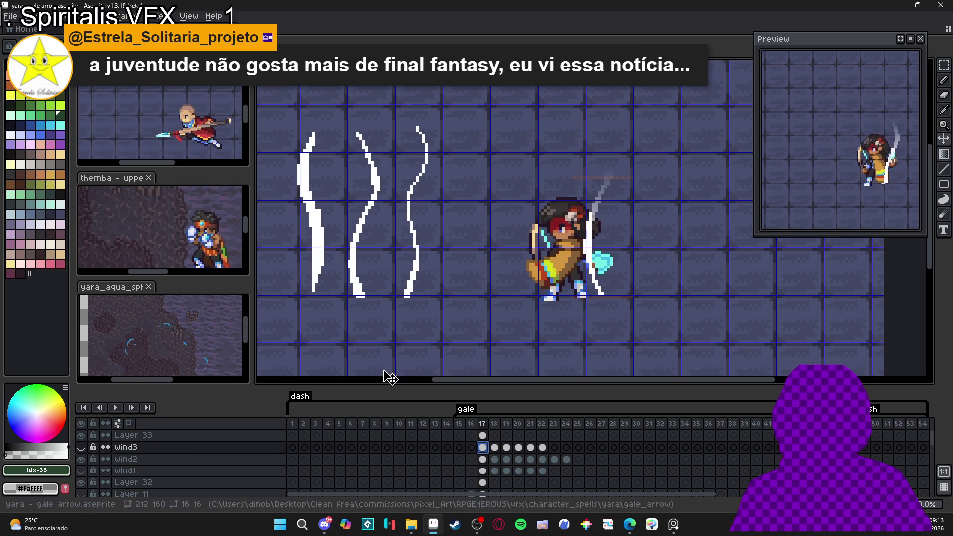
ctrl+click(595, 259)
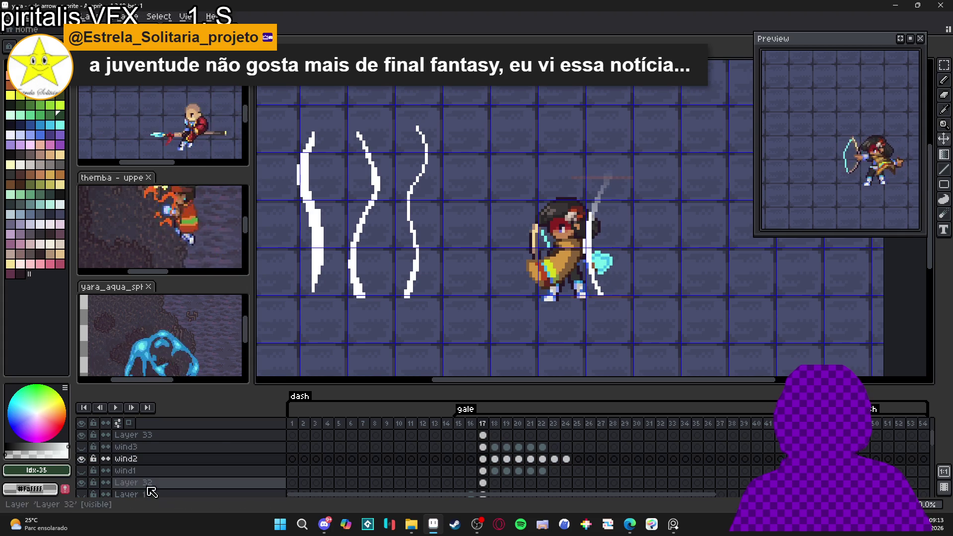
click(82, 459)
click(82, 459)
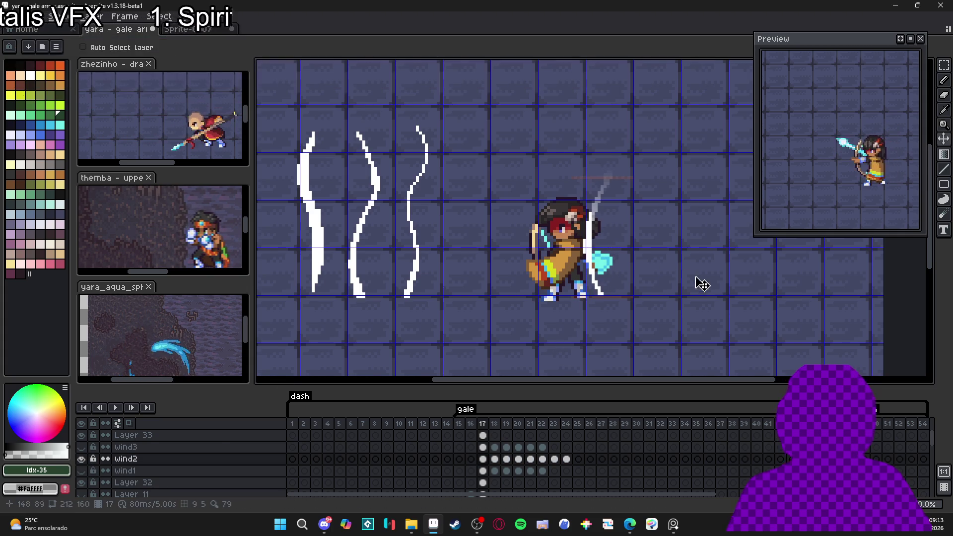
Thin the bottom of wind2's white slash beside the sword on frame 22
key(Right)
key(Right)
key(Right)
key(Right)
key(Right)
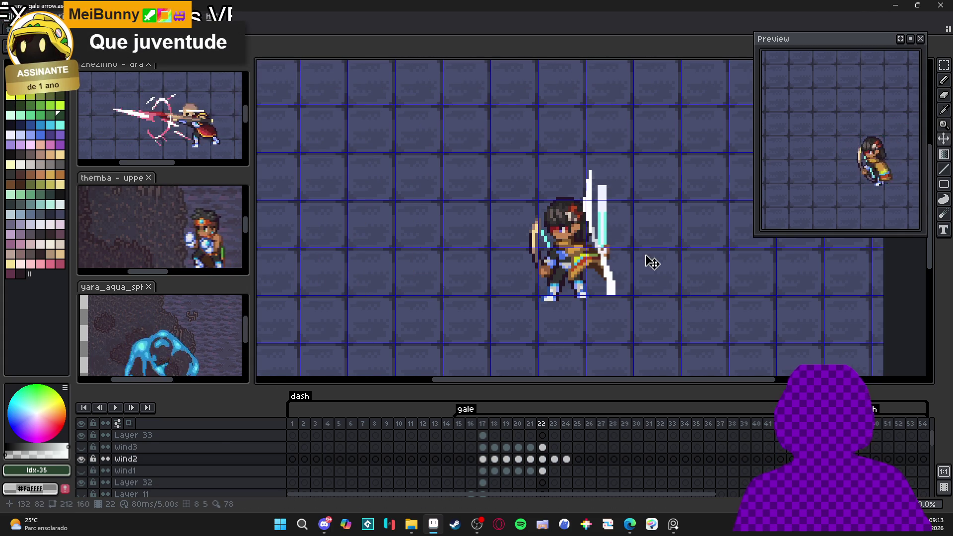
scroll(617, 266, up, 1)
key(b)
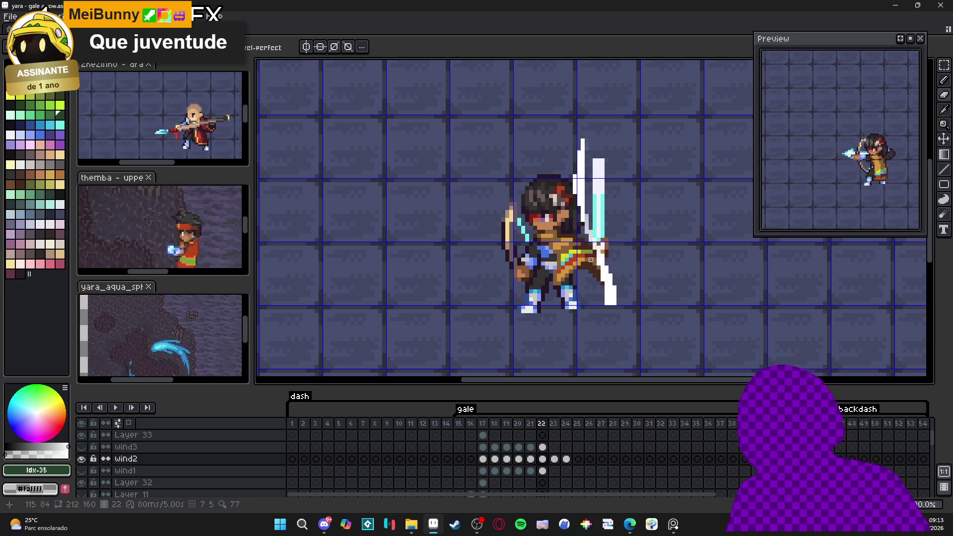
drag(598, 282, 614, 303)
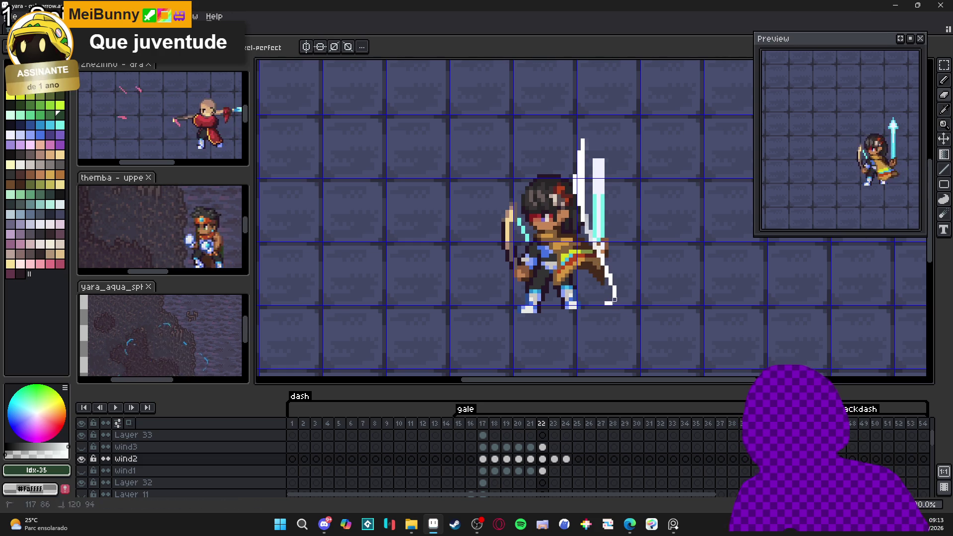
click(606, 299)
key(period)
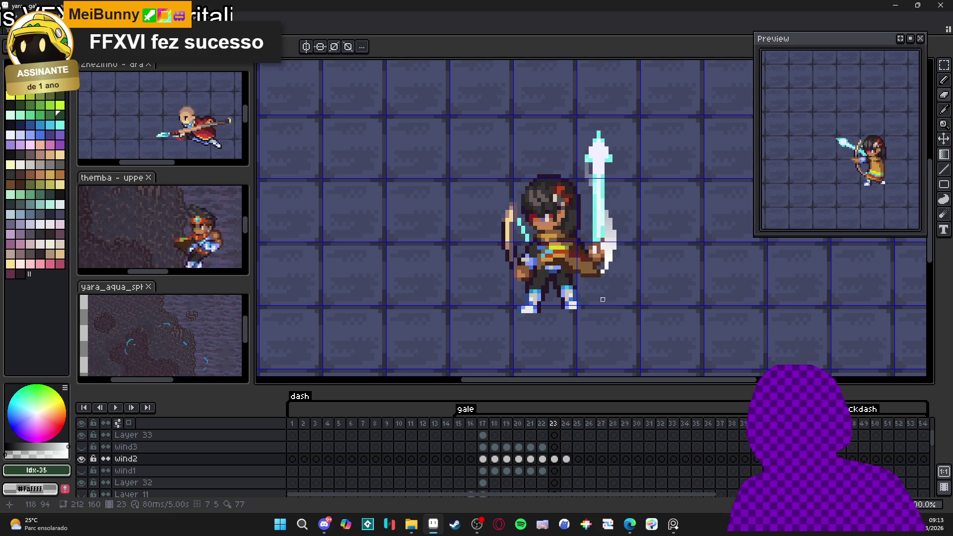
key(period)
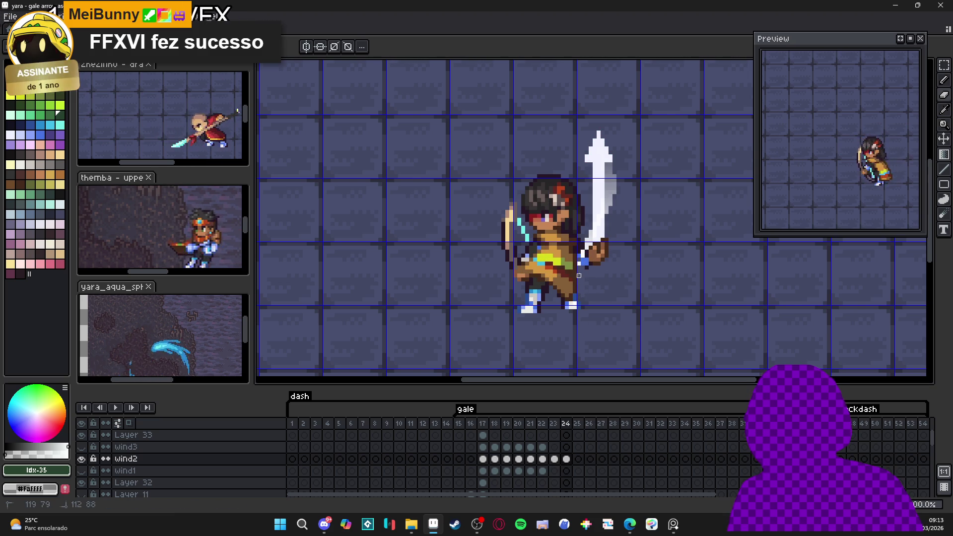
key(comma)
key(comma)
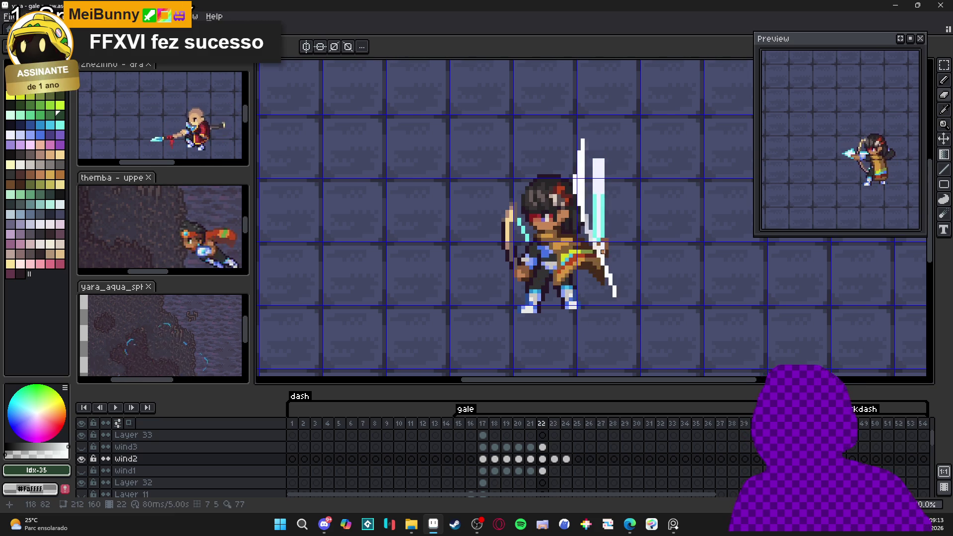
Move wind2's white wind pixels up on frames 23 and 24 with the Move Tool
key(v)
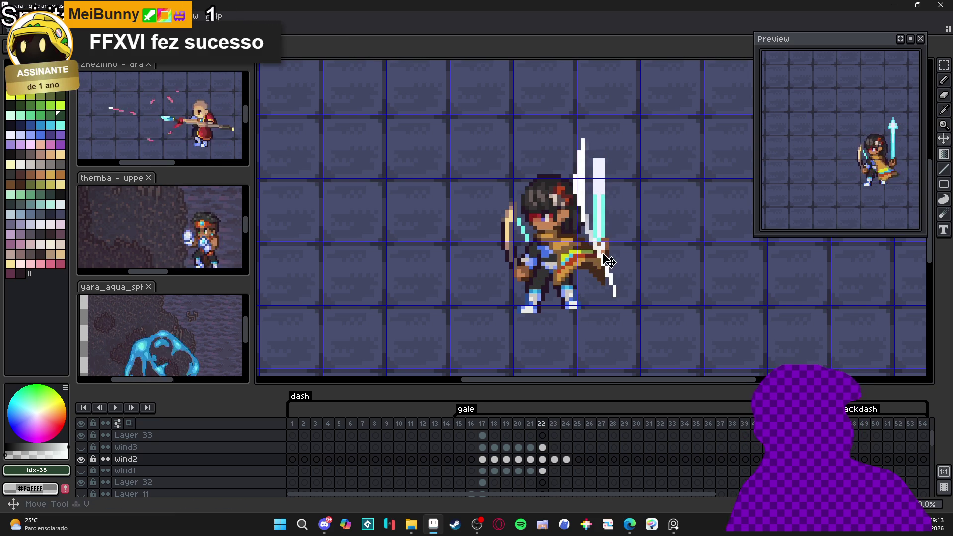
scroll(587, 190, up, 1)
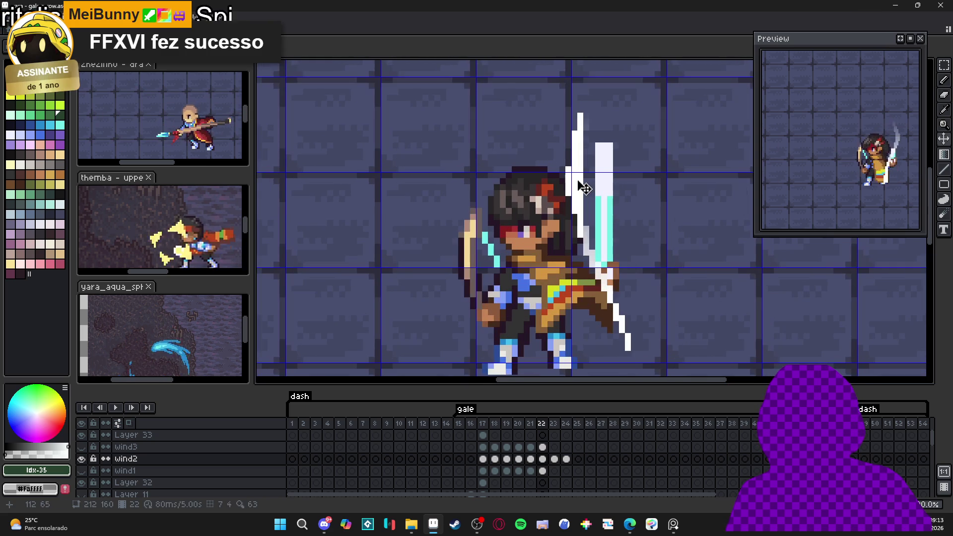
key(period)
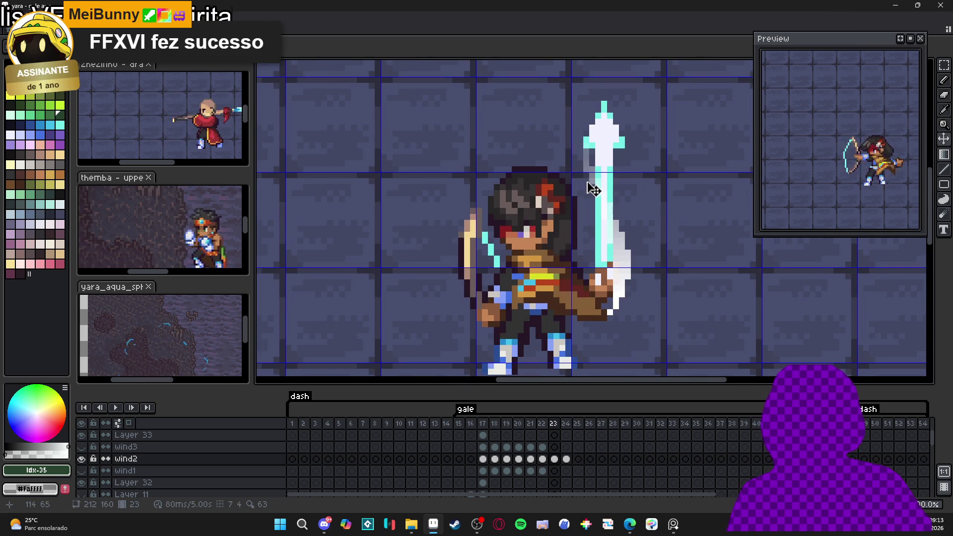
drag(629, 266, 629, 258)
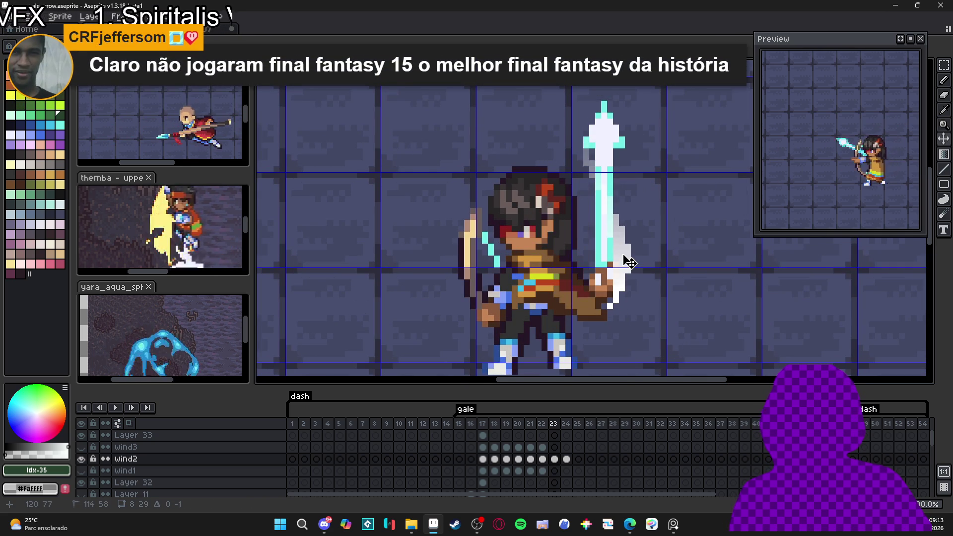
key(period)
key(comma)
key(period)
drag(611, 261, 614, 245)
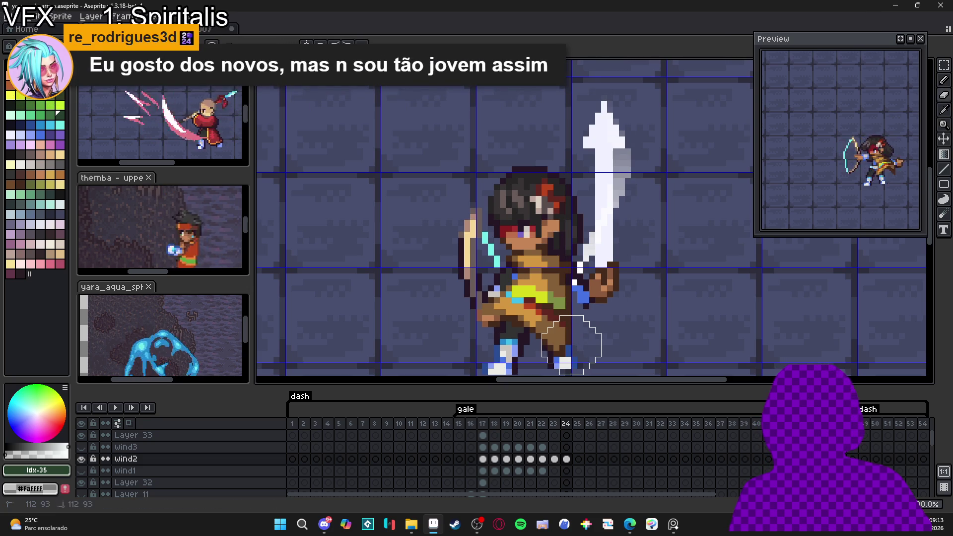
scroll(580, 335, down, 2)
scroll(583, 322, down, 2)
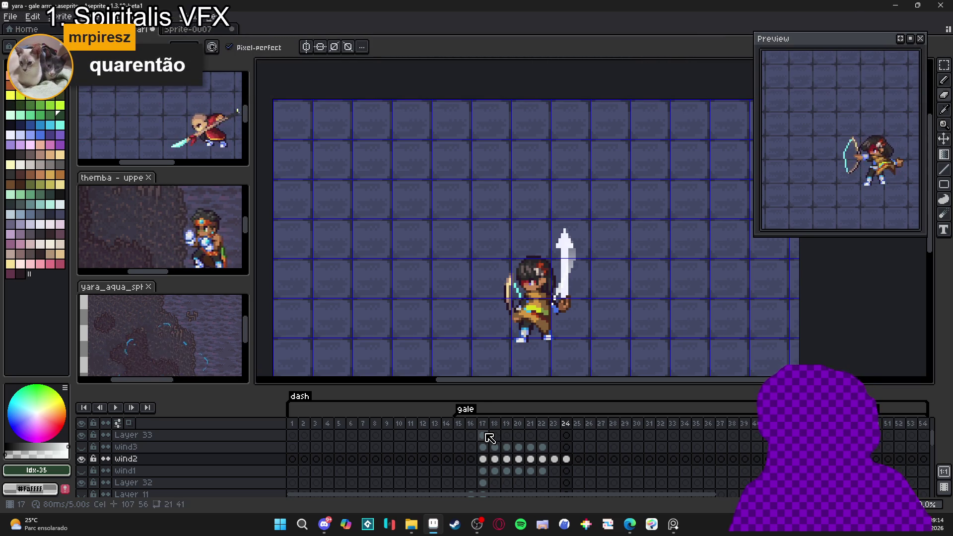
Show wind1 instead of wind2 and compare its slash on frames 17 and 22
click(481, 474)
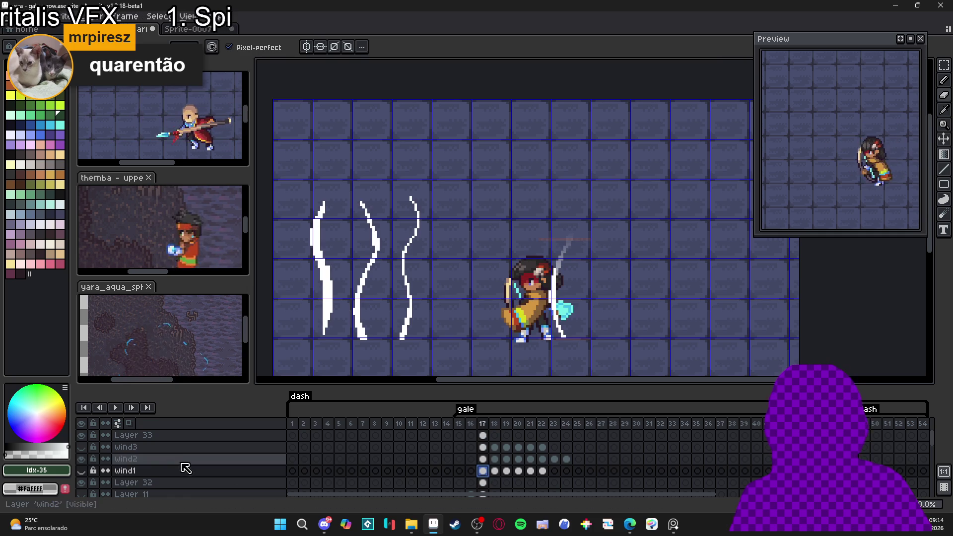
click(83, 458)
click(83, 471)
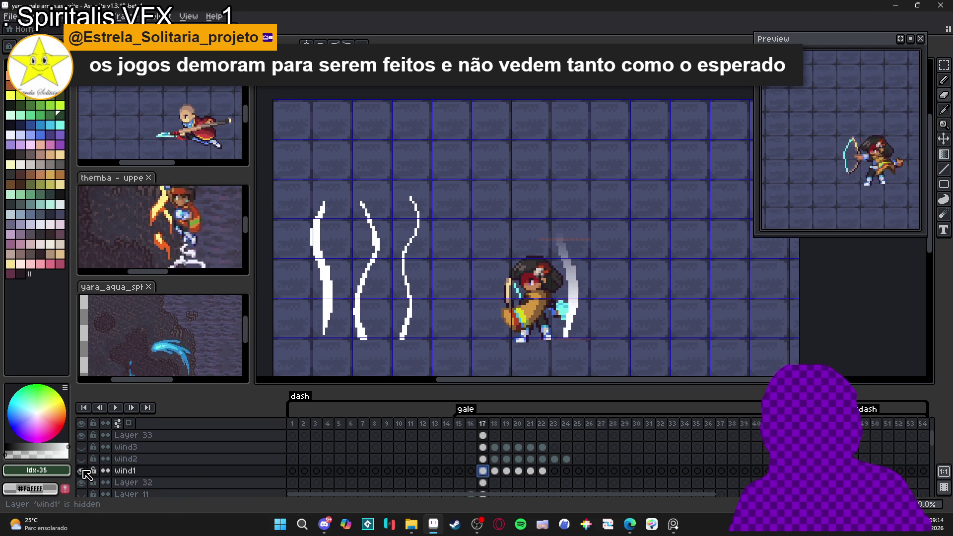
key(Right)
click(484, 472)
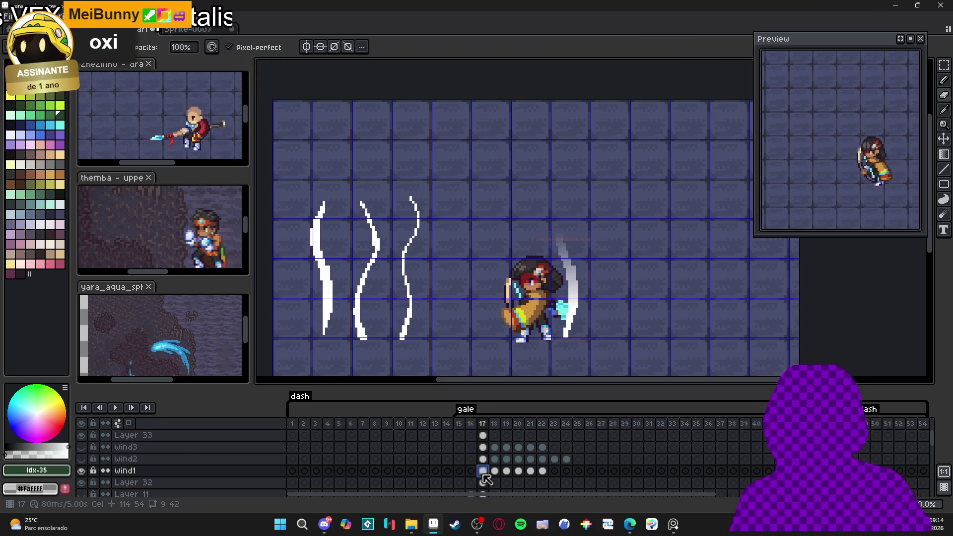
click(542, 472)
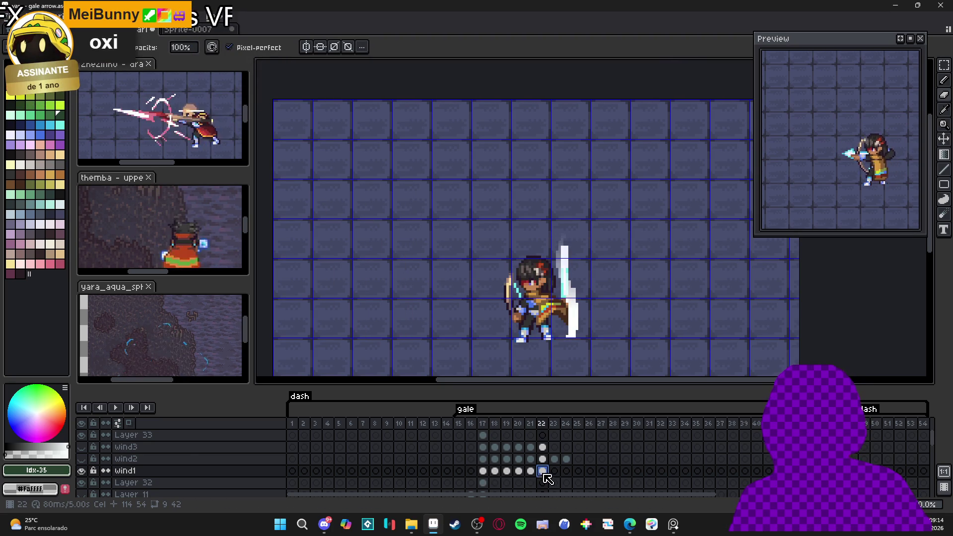
click(484, 471)
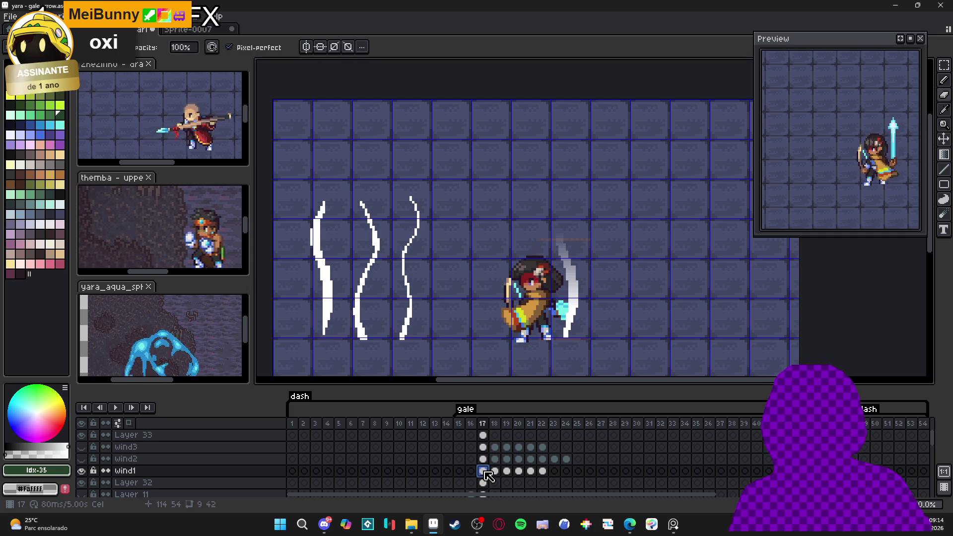
click(542, 471)
click(484, 471)
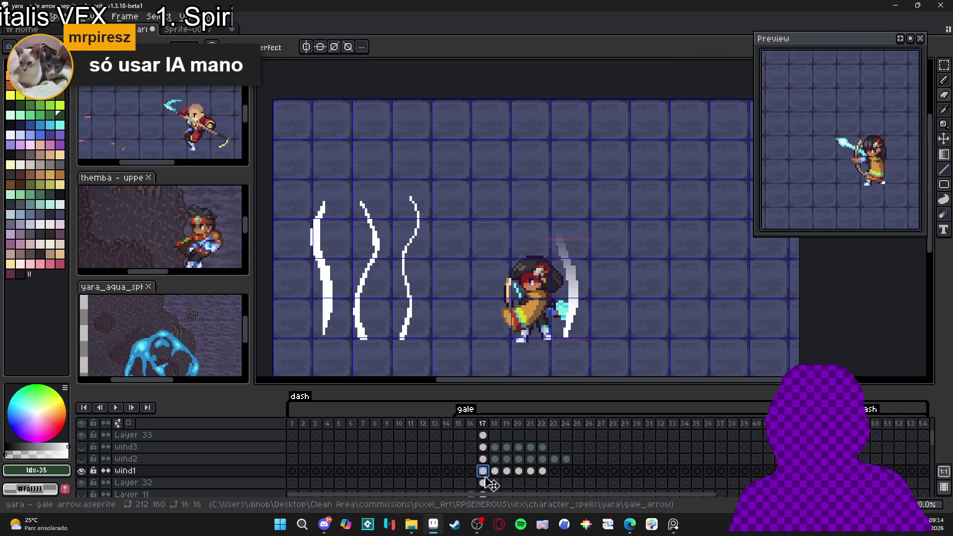
Hide wind1 and wind2, then open Cel Properties for wind3's frame 21 cel
click(555, 459)
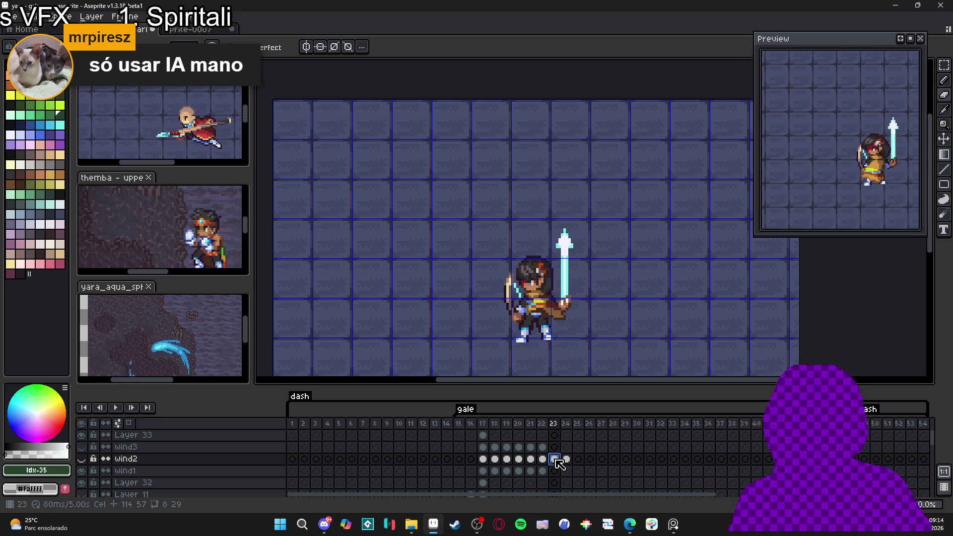
click(542, 459)
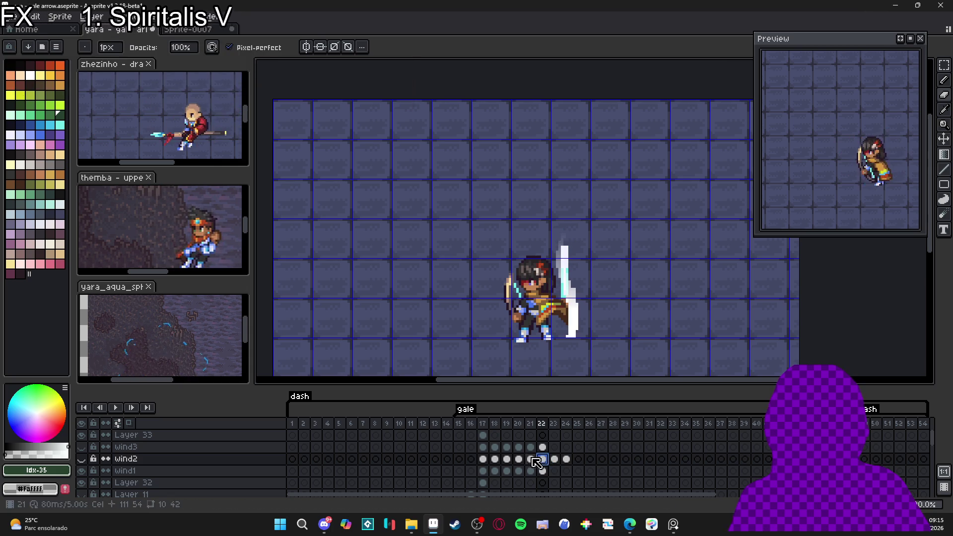
click(82, 459)
click(81, 470)
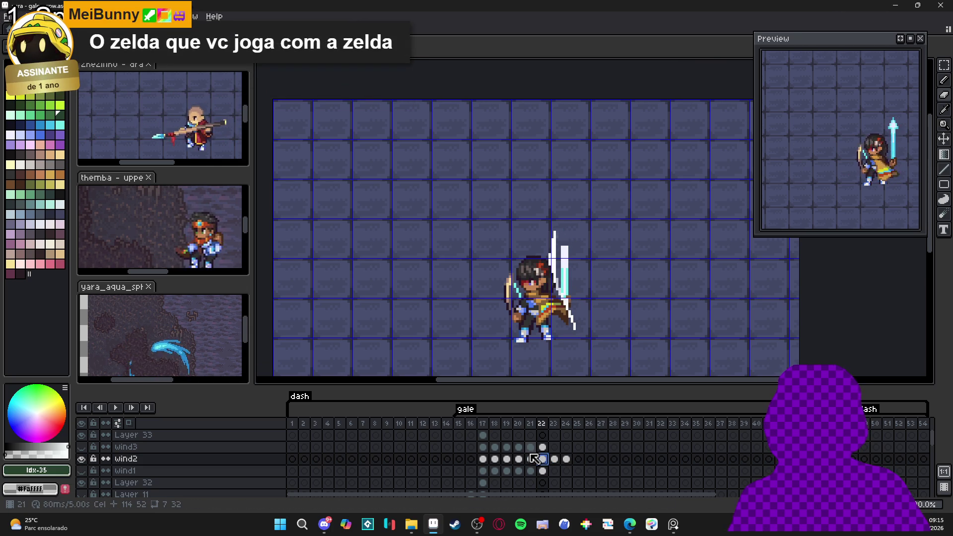
click(85, 458)
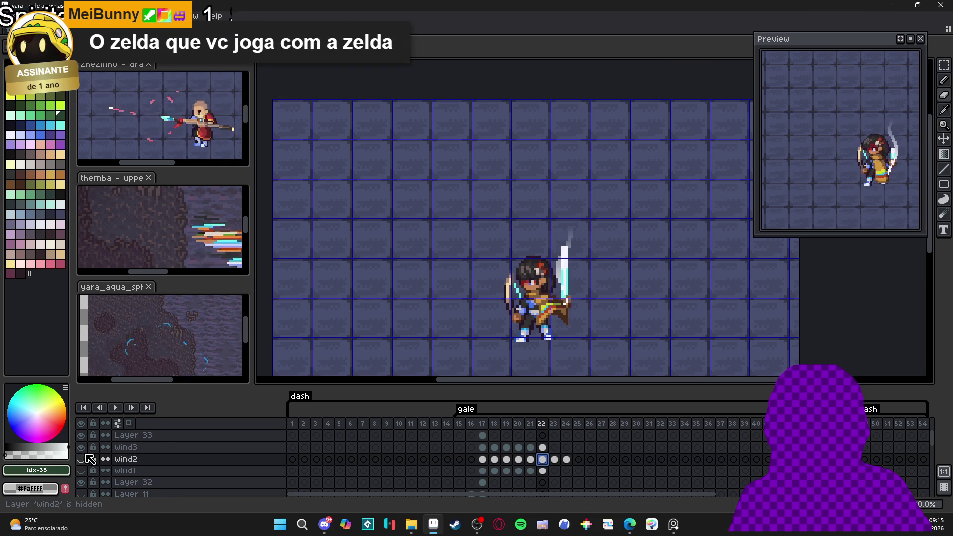
click(531, 446)
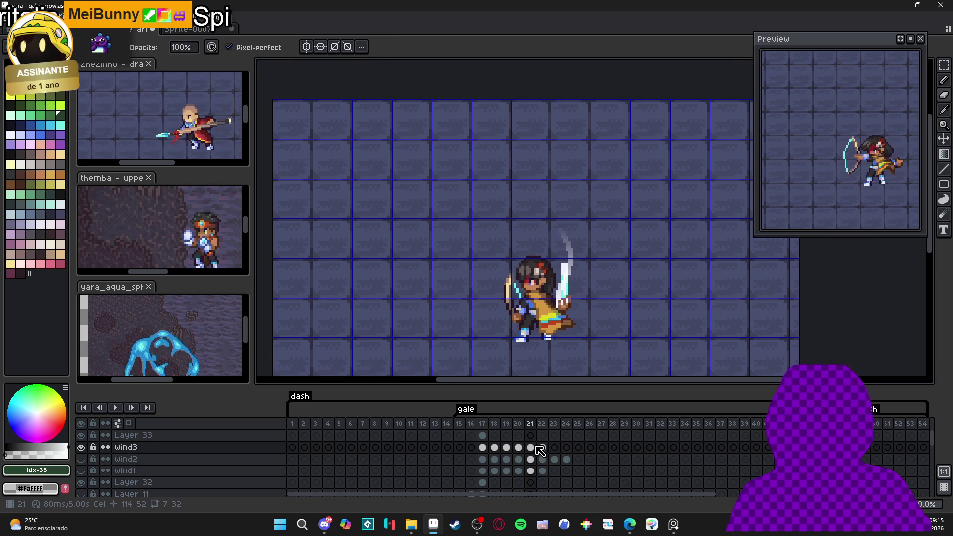
double_click(535, 448)
Set wind3's frame 21 cel opacity to 50% and frame 22 cel to 18%
click(583, 392)
text(50)
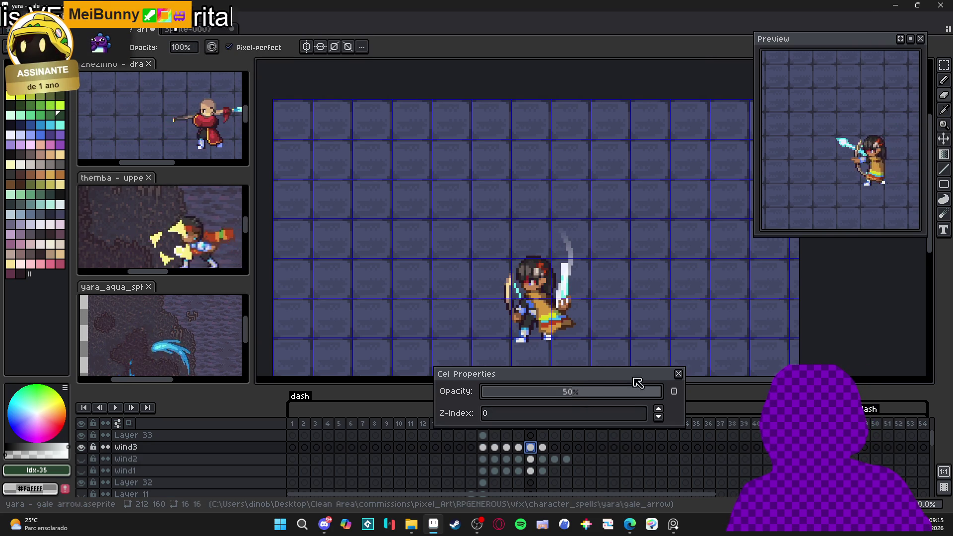
click(678, 374)
click(542, 447)
double_click(542, 447)
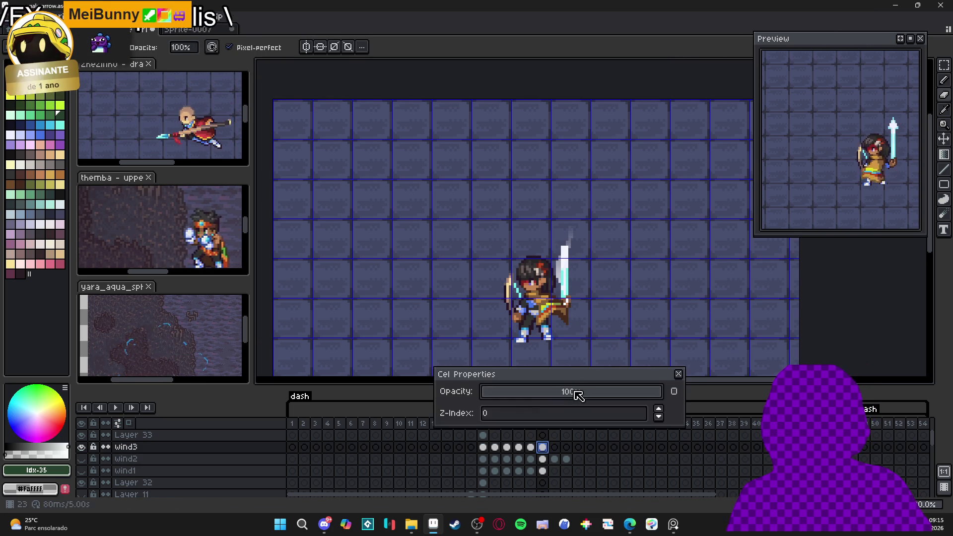
click(520, 397)
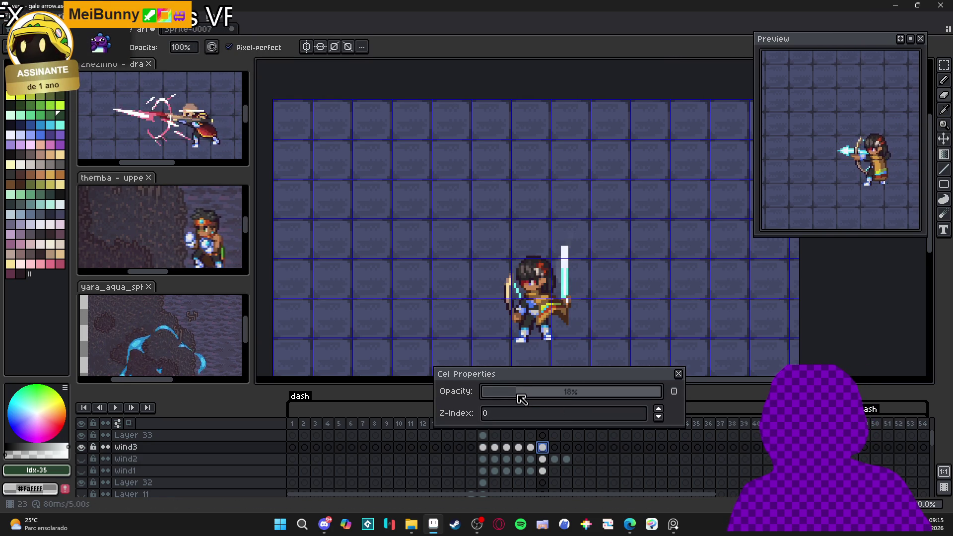
click(679, 375)
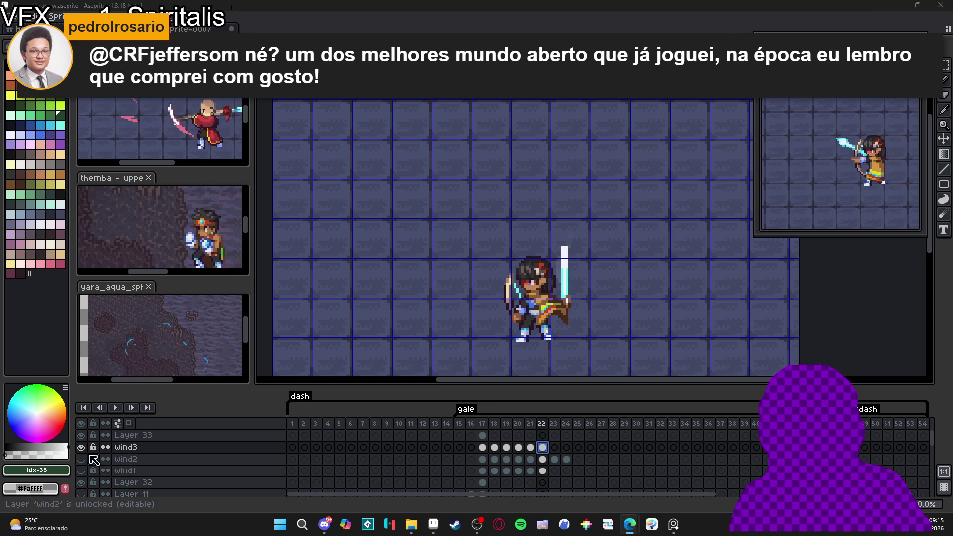
Show only wind2, play the animation, and inspect its frame 22 cel properties
click(80, 446)
click(81, 459)
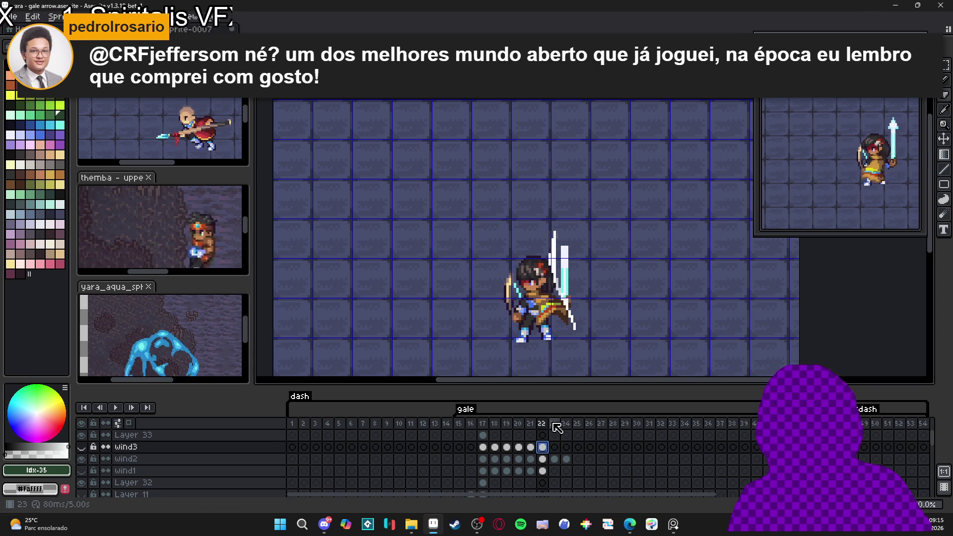
click(483, 458)
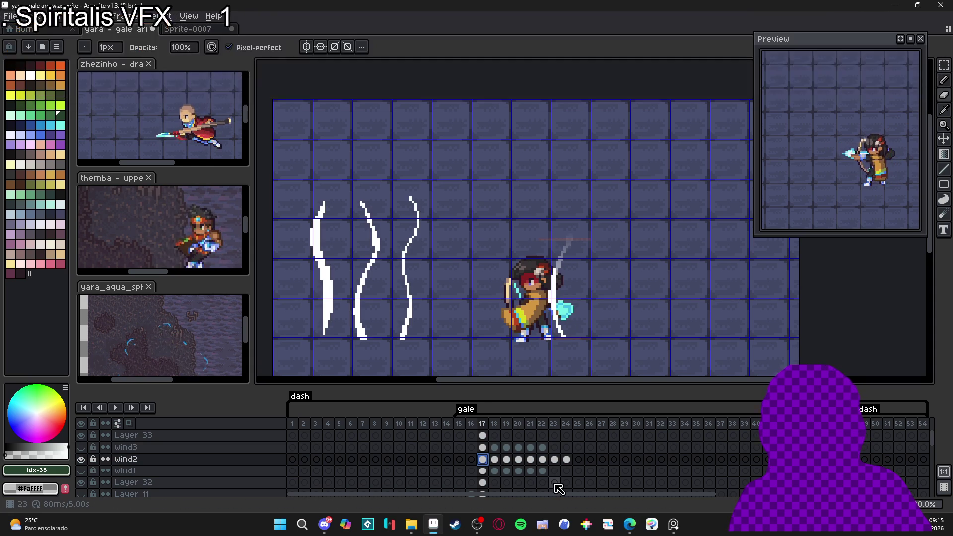
key(Return)
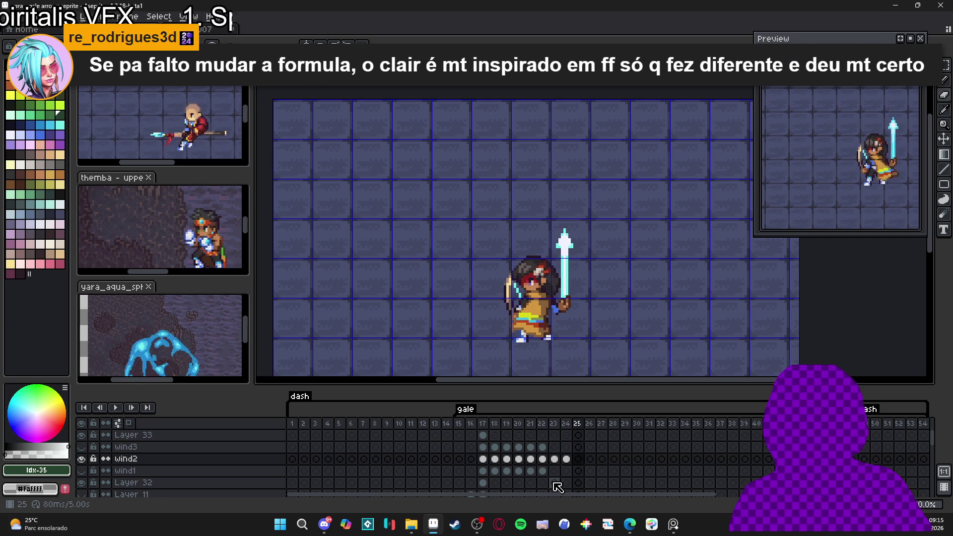
click(565, 461)
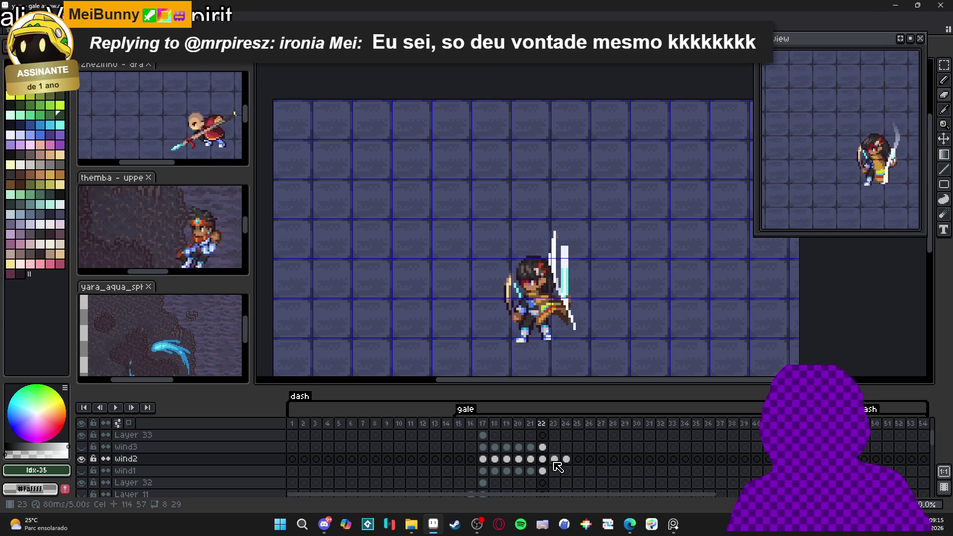
click(544, 459)
double_click(544, 459)
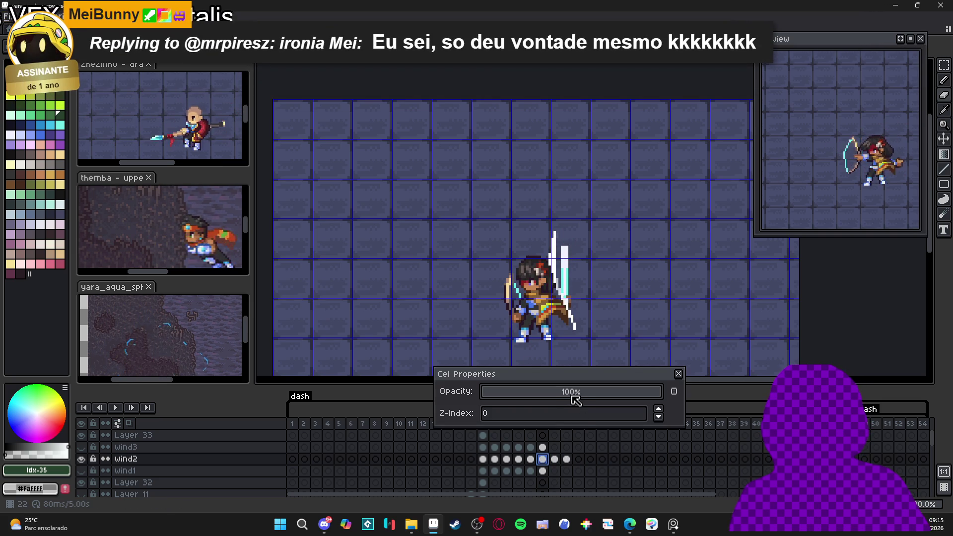
click(677, 374)
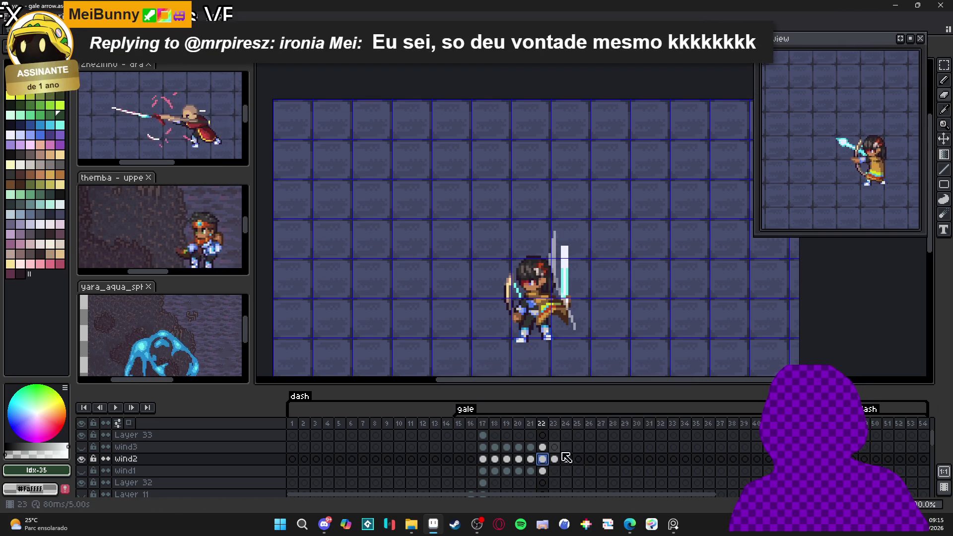
Check wind2's frame 23 cel and drop its frame 24 cel opacity to 6%
double_click(554, 459)
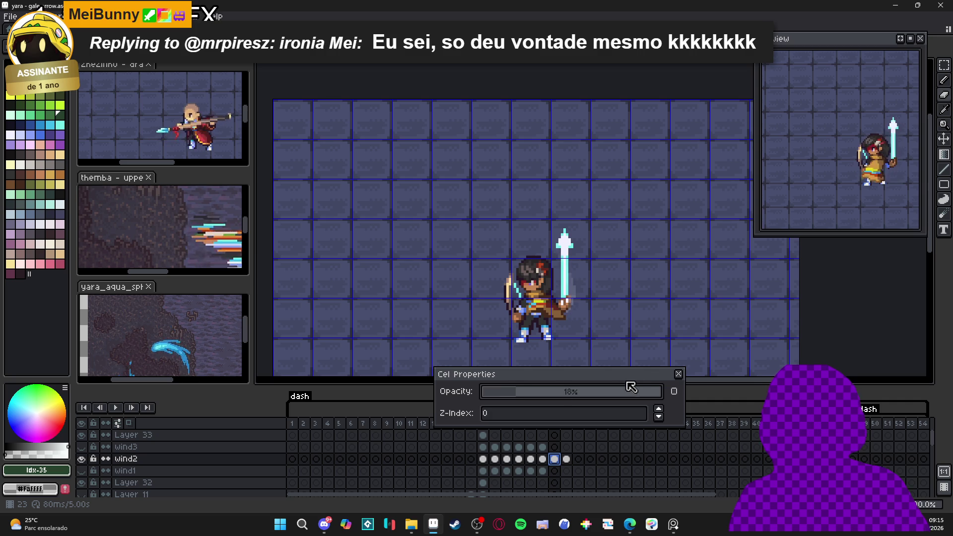
click(678, 373)
click(566, 459)
double_click(565, 459)
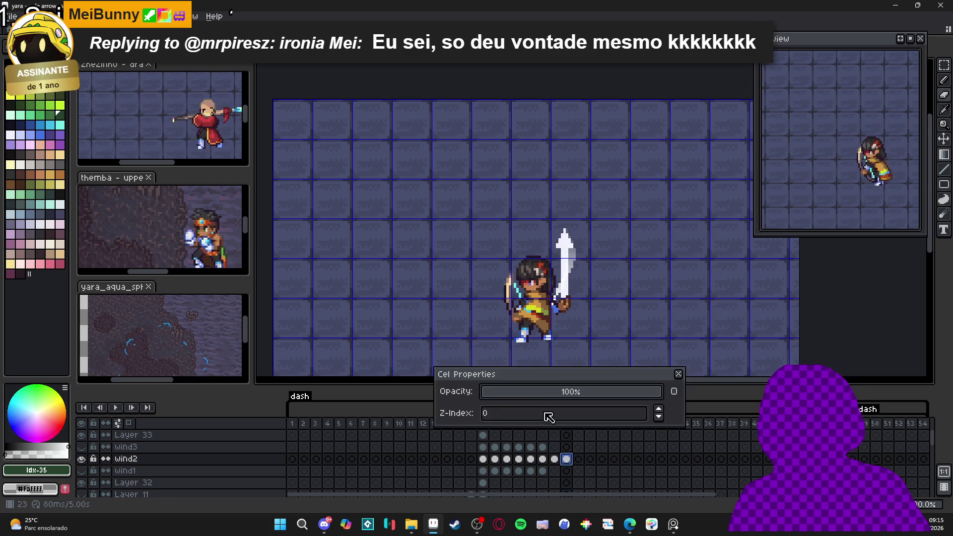
click(497, 396)
click(678, 373)
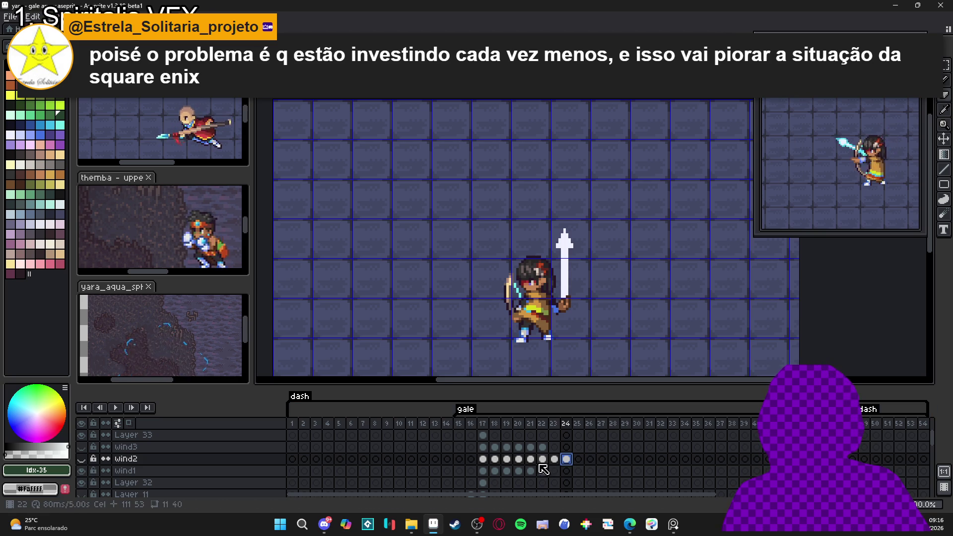
Play the gale animation from frame 22, then show wind2 and select wind1's frame-17 cel
click(518, 470)
key(Right)
key(Right)
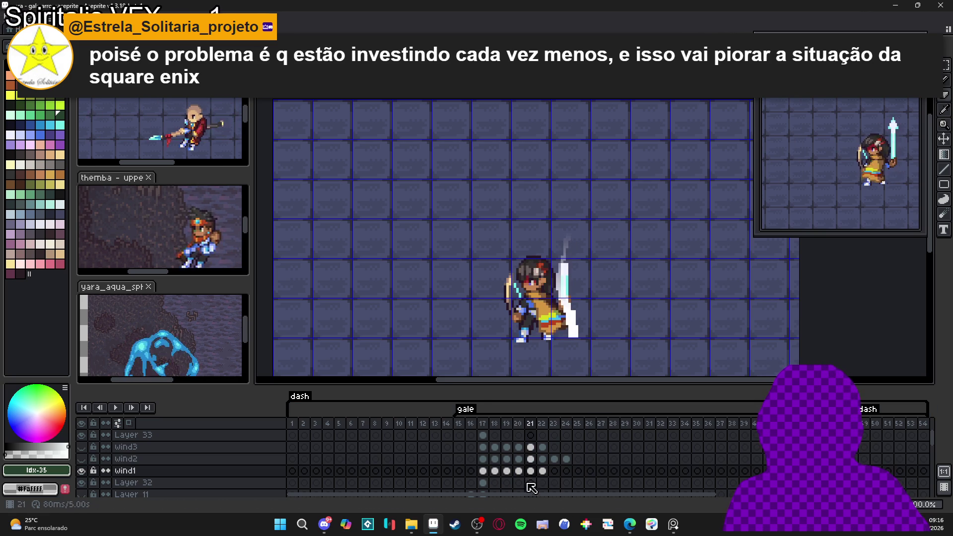
key(Return)
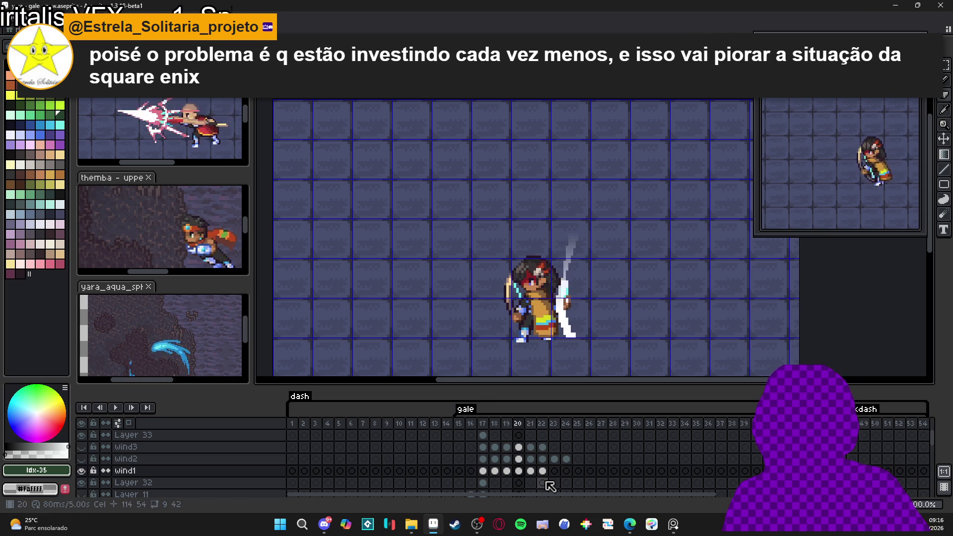
key(Return)
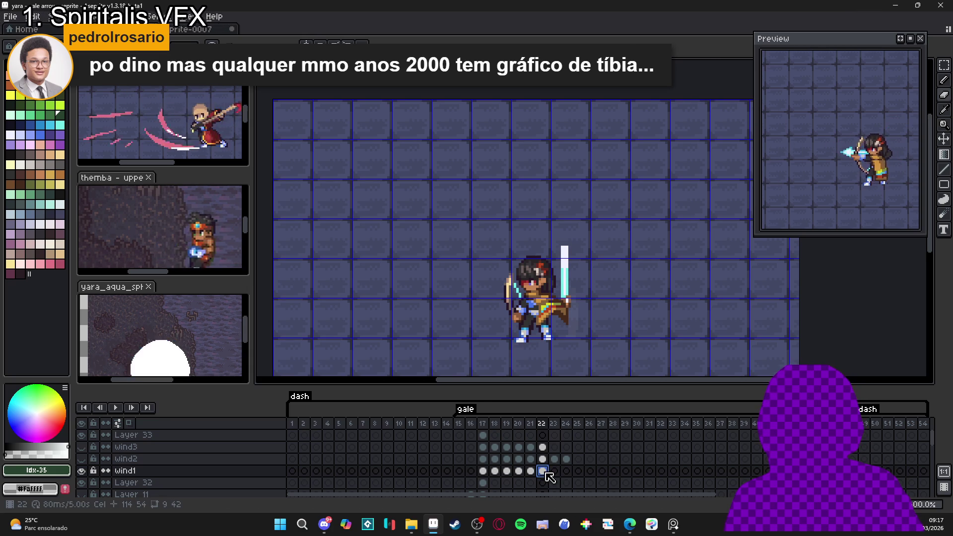
click(482, 459)
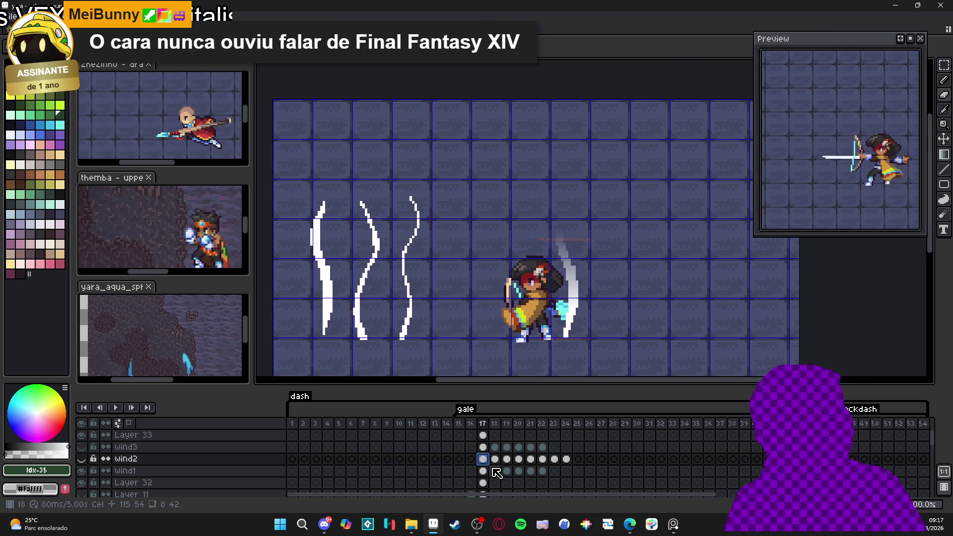
click(484, 473)
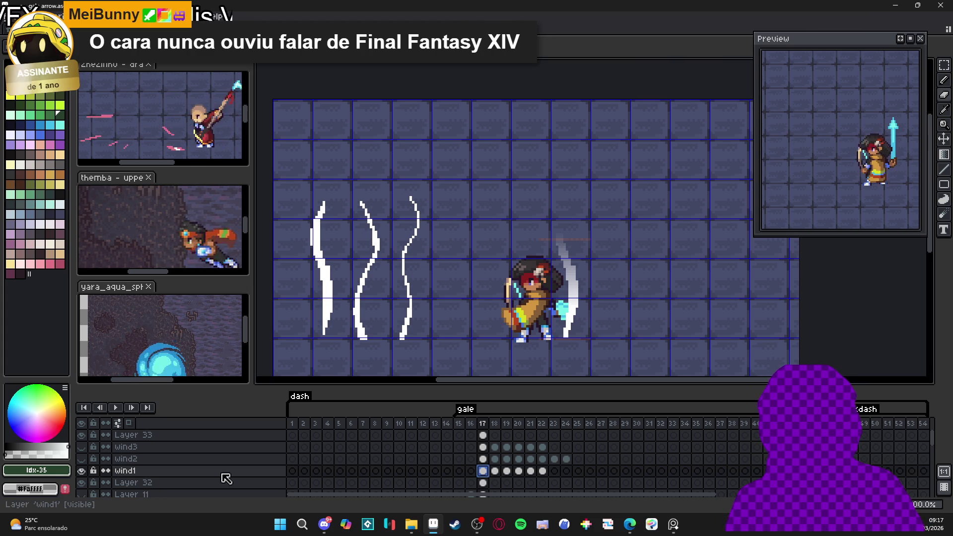
click(81, 460)
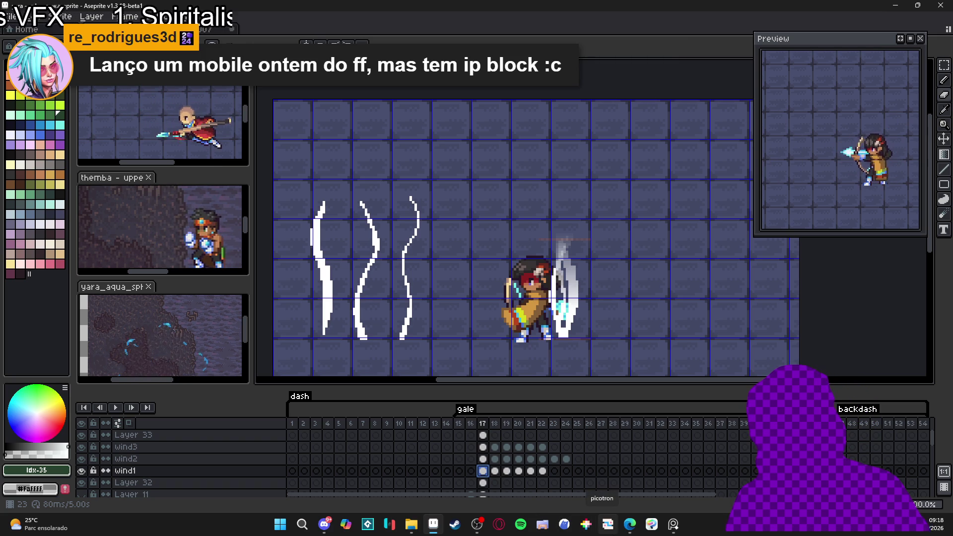
mouse_move(629, 524)
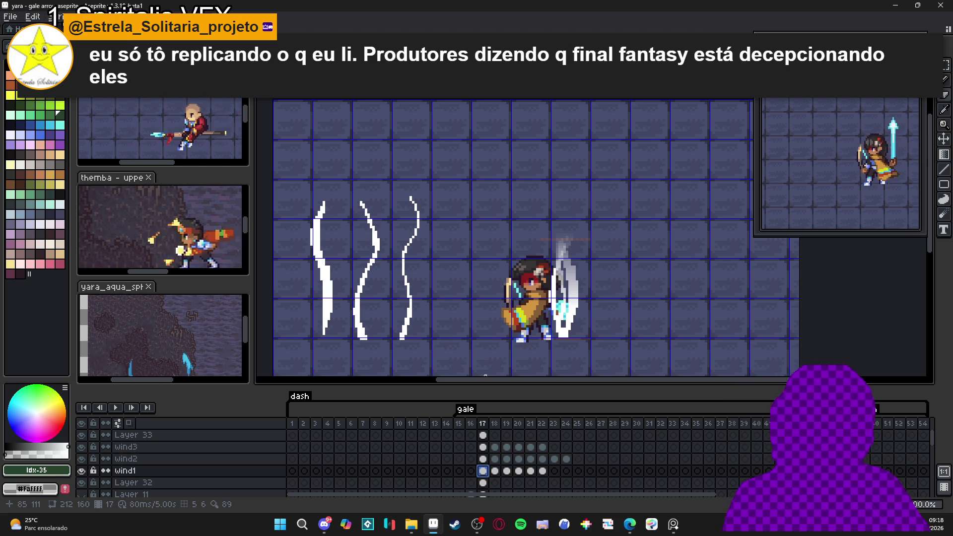
Shift wind2's cels for frames 17–24 a few pixels left
click(483, 460)
mouse_move(489, 464)
mouse_down()
mouse_move(568, 462)
mouse_move(473, 461)
mouse_move(483, 461)
mouse_up()
click(570, 461)
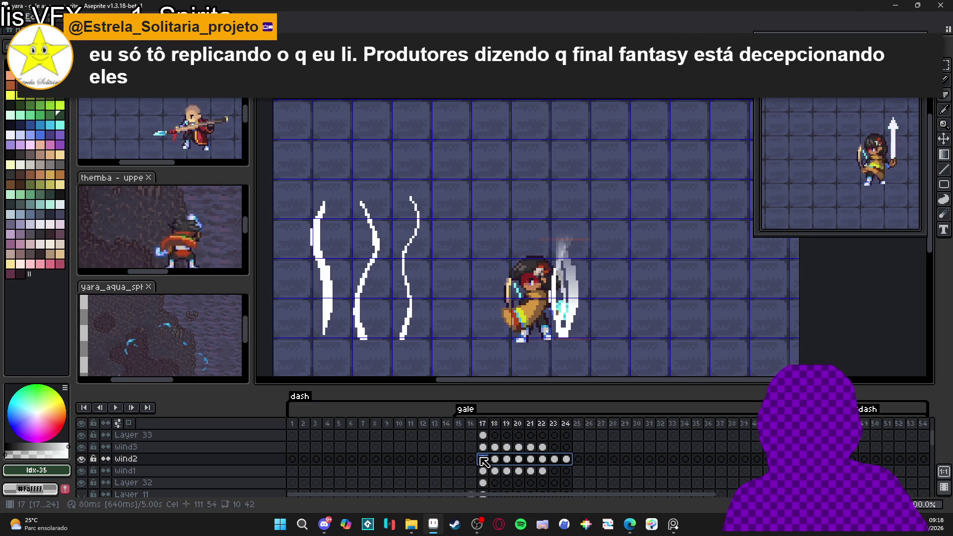
drag(585, 300, 572, 299)
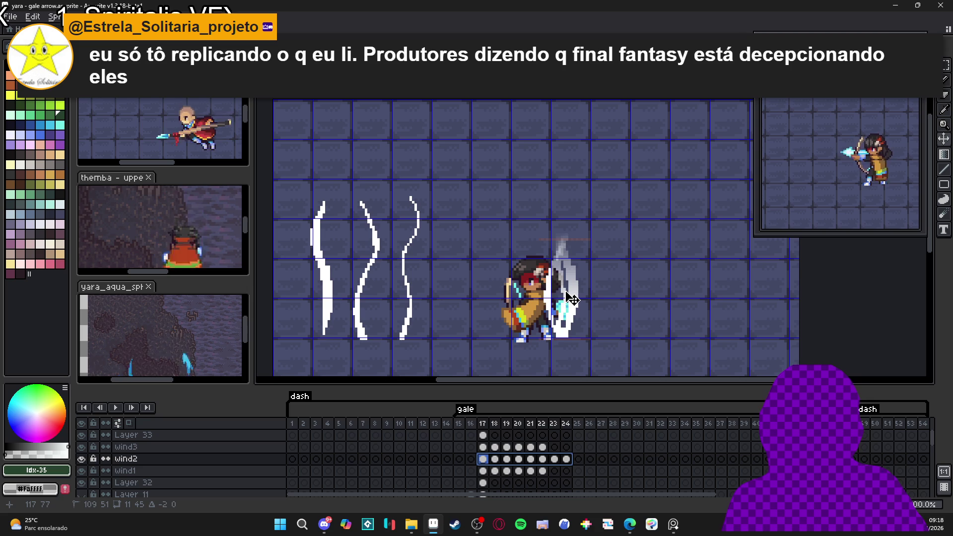
Nudge wind3's cels for frames 17–22 one pixel right, then hide wind2 to compare
click(544, 448)
drag(544, 447, 483, 447)
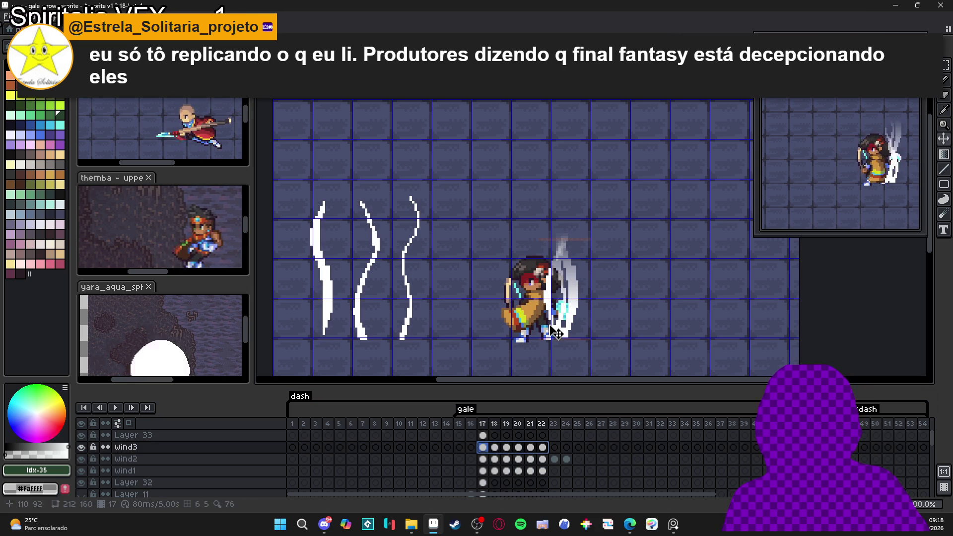
drag(580, 315, 584, 316)
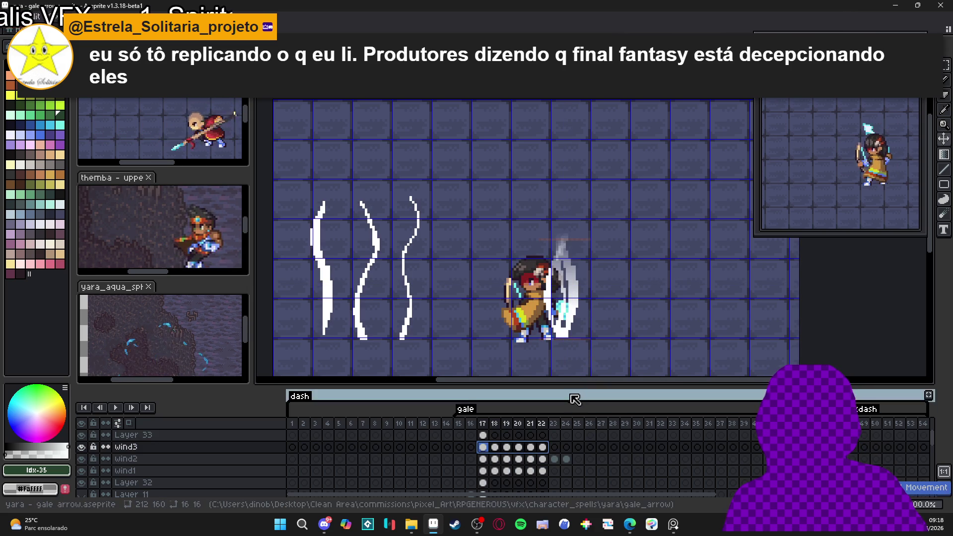
click(81, 461)
Toggle the wind1, wind2 and wind3 layers on and off repeatedly to compare the streaks
click(82, 461)
click(82, 471)
click(82, 470)
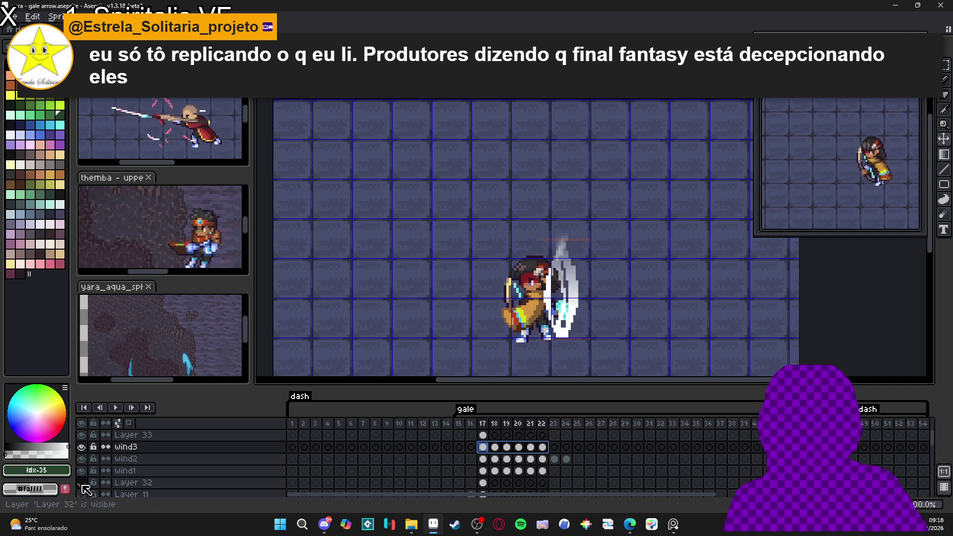
click(82, 470)
click(82, 471)
click(81, 447)
click(82, 447)
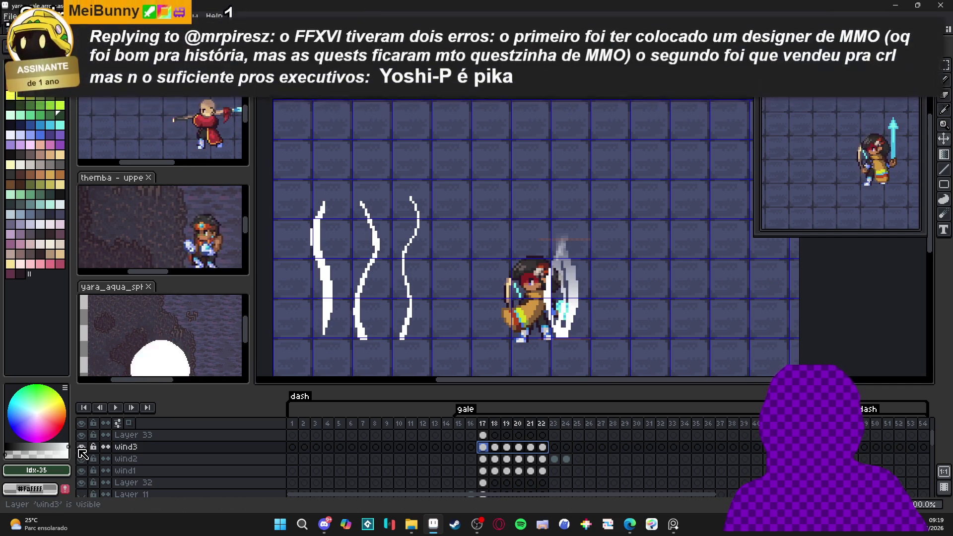
click(81, 470)
click(81, 470)
click(82, 471)
click(82, 471)
click(82, 470)
click(83, 471)
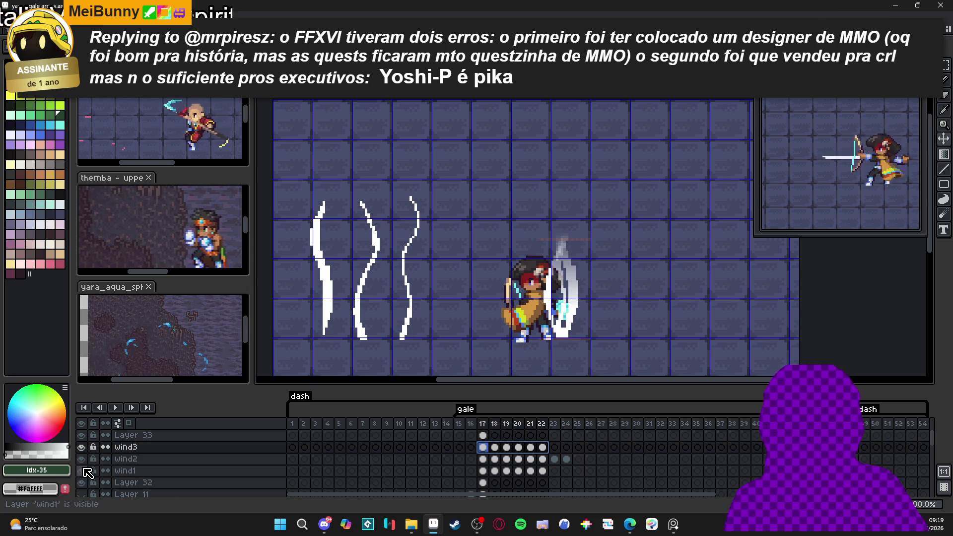
click(84, 470)
click(84, 470)
click(83, 470)
click(83, 470)
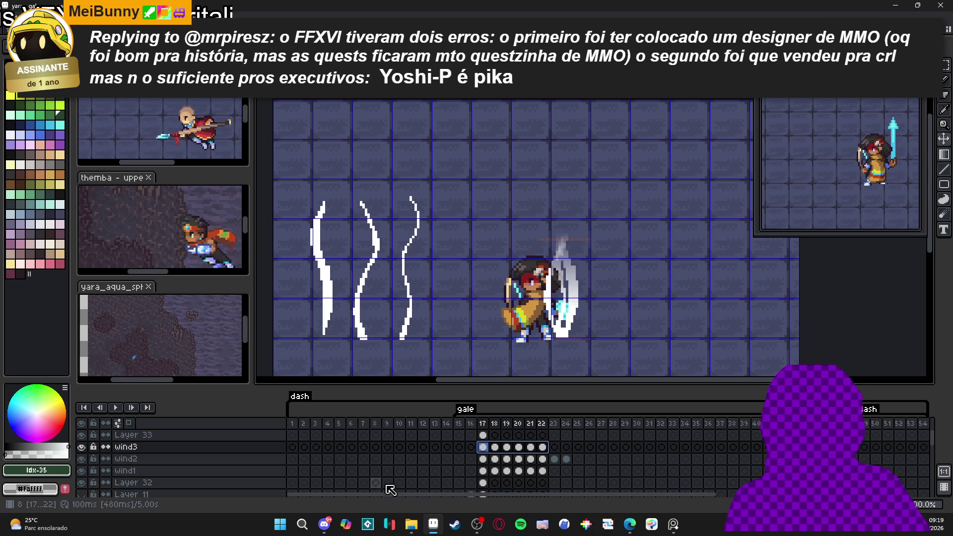
Shift wind1's frame 17–22 cels about 3 pixels right, then hide wind2 and wind3
click(483, 471)
mouse_move(489, 476)
mouse_down()
mouse_move(543, 471)
mouse_move(482, 471)
mouse_up()
click(544, 471)
drag(578, 311, 588, 313)
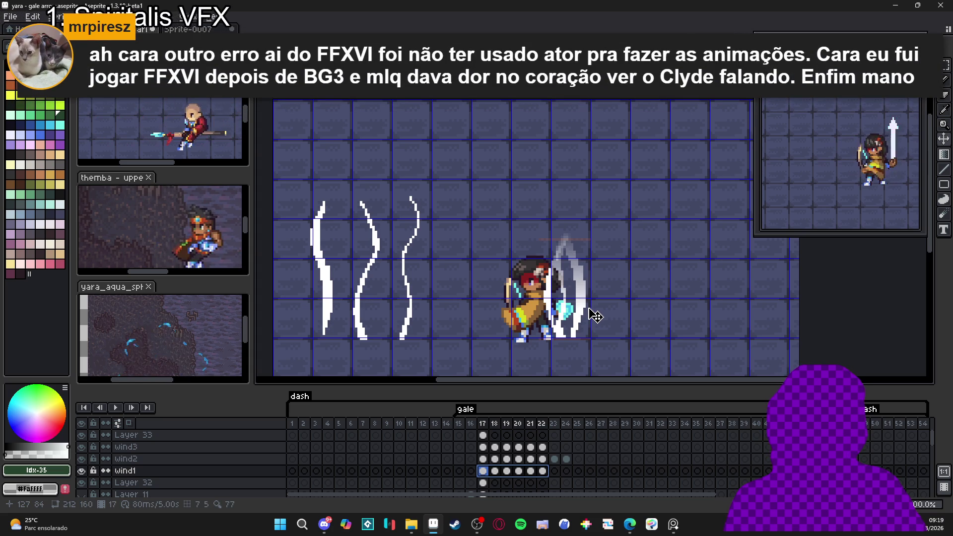
click(82, 459)
click(82, 446)
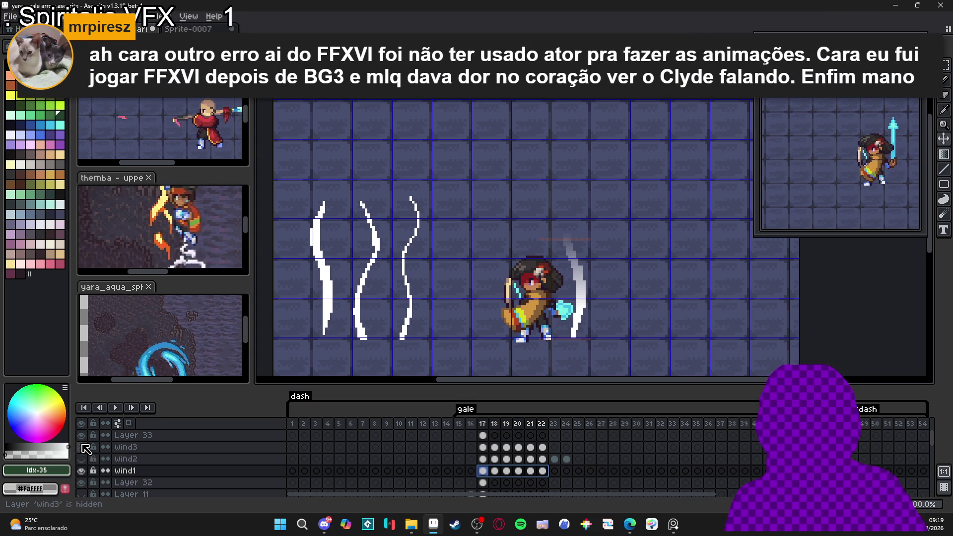
Nudge the wind1 stroke up slightly across frames 20 to 22
click(520, 471)
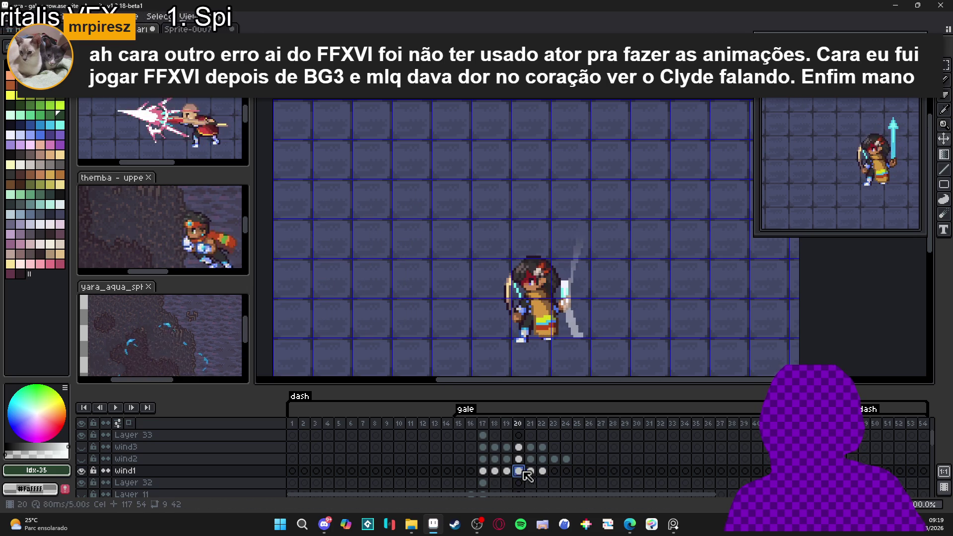
drag(577, 348, 583, 320)
scroll(583, 339, up, 1)
key(Right)
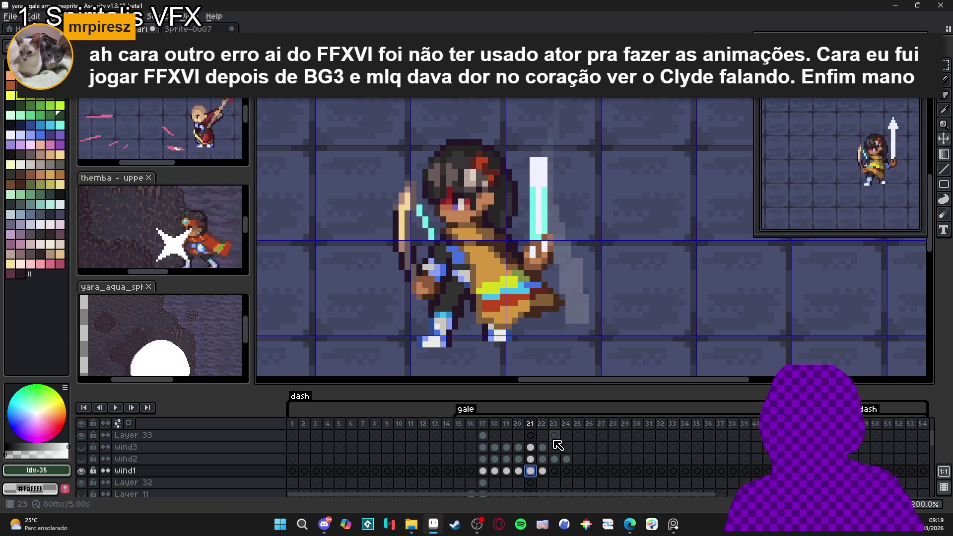
key(Right)
drag(580, 289, 580, 288)
Erase part of the wind1 stroke on frame 20 and review frames 21–22
key(e)
key(Left)
key(Left)
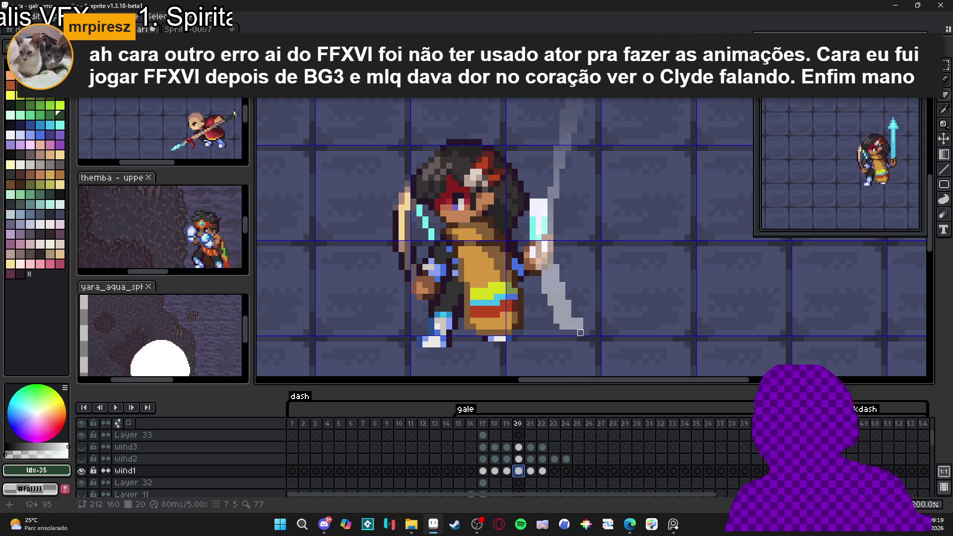
drag(556, 267, 562, 285)
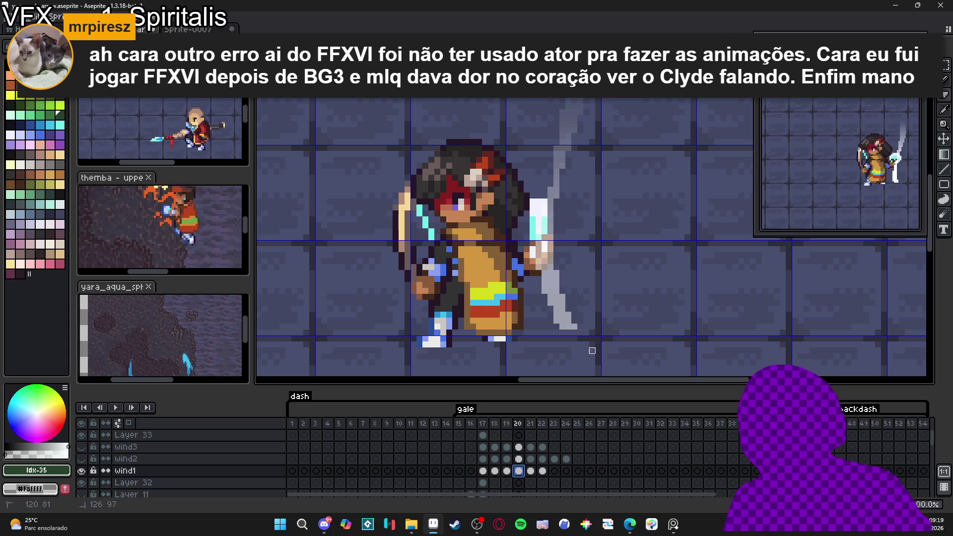
key(Right)
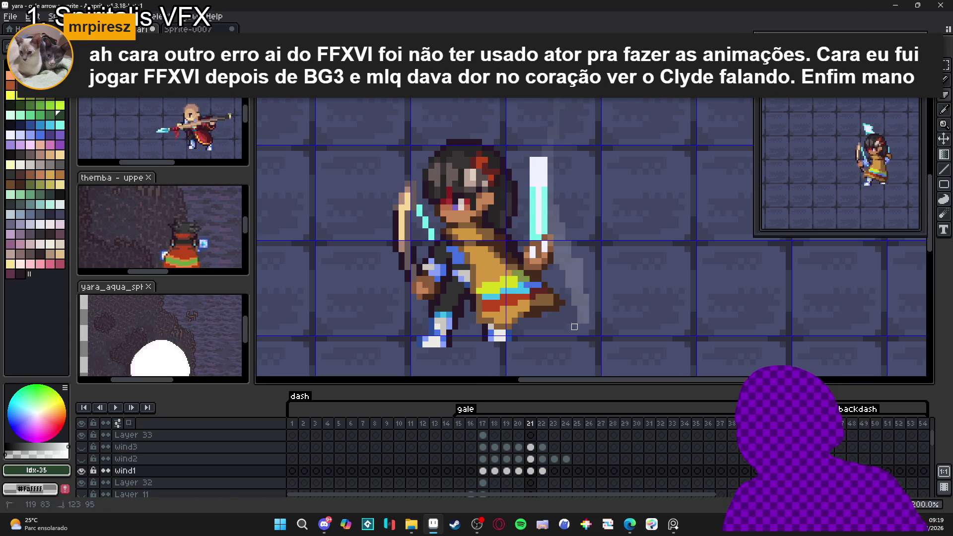
key(Right)
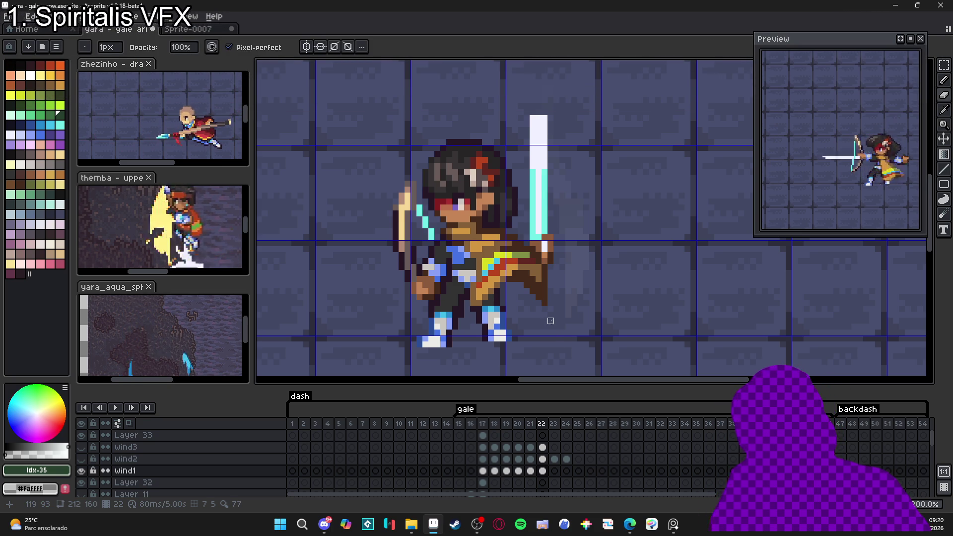
Show the wind3 layer again at frame 17 and hide Layer 33
scroll(591, 333, down, 2)
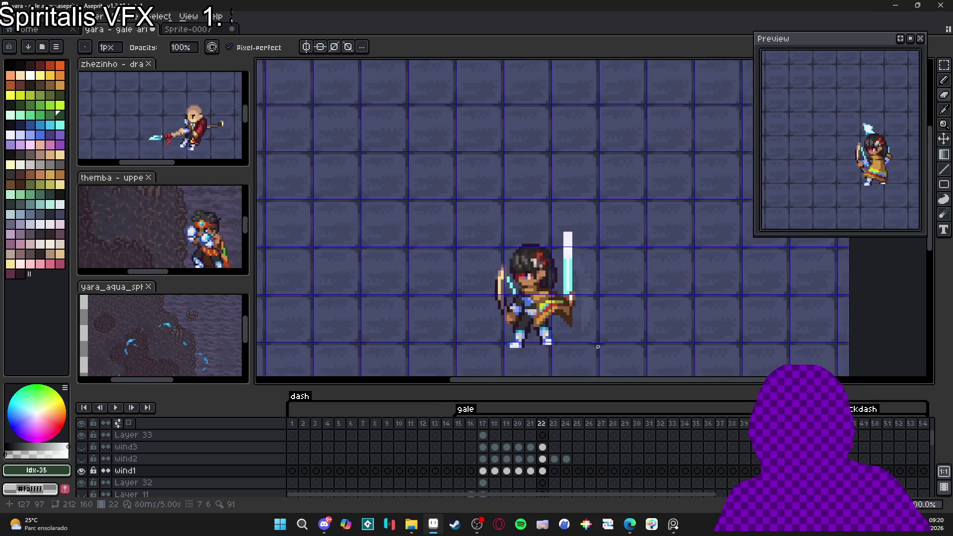
scroll(595, 335, down, 1)
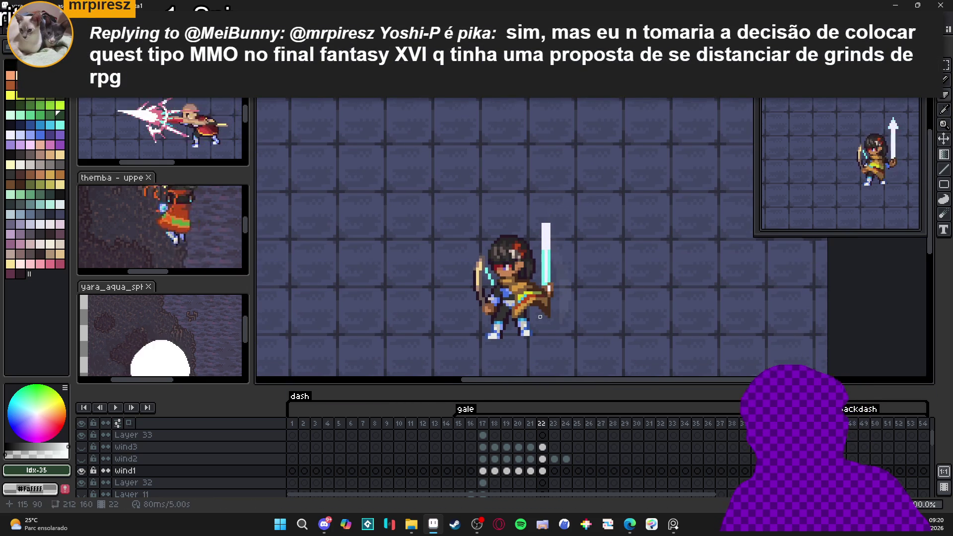
click(483, 447)
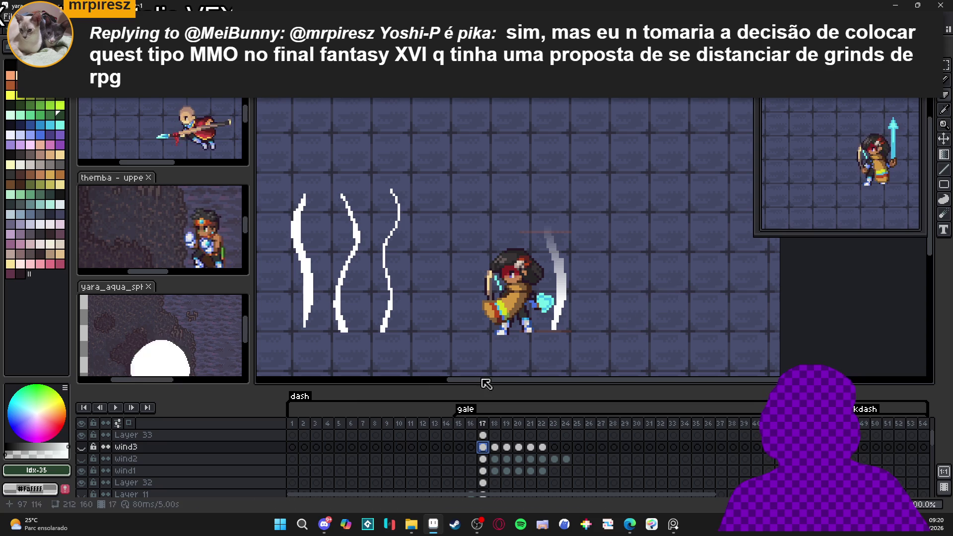
click(82, 447)
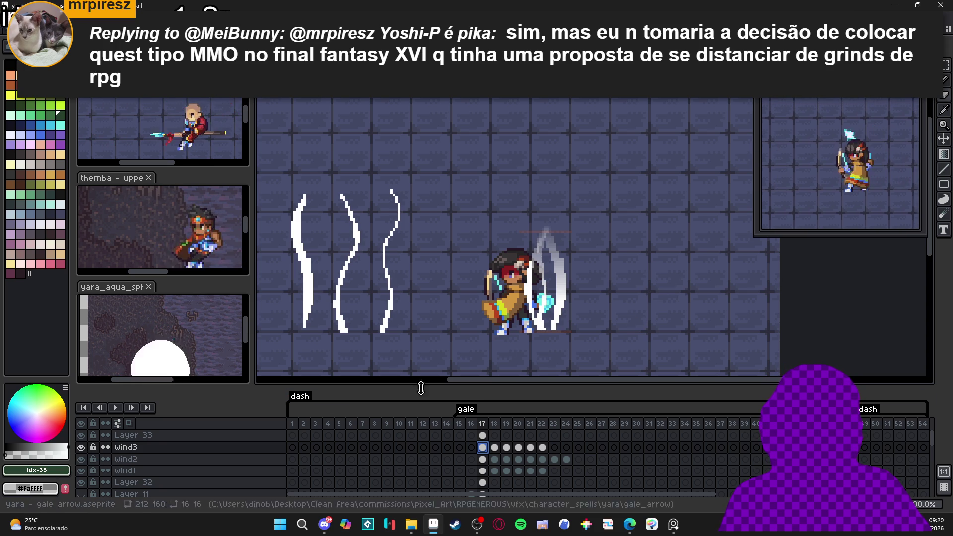
click(81, 435)
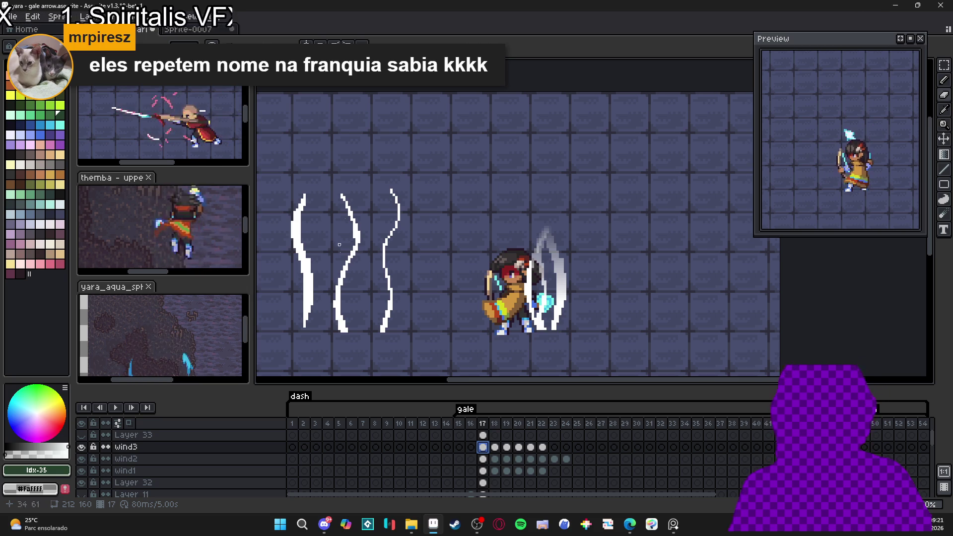
Switch to the aqua sphere sprite and back, then select the wind cels from frame 17
click(183, 351)
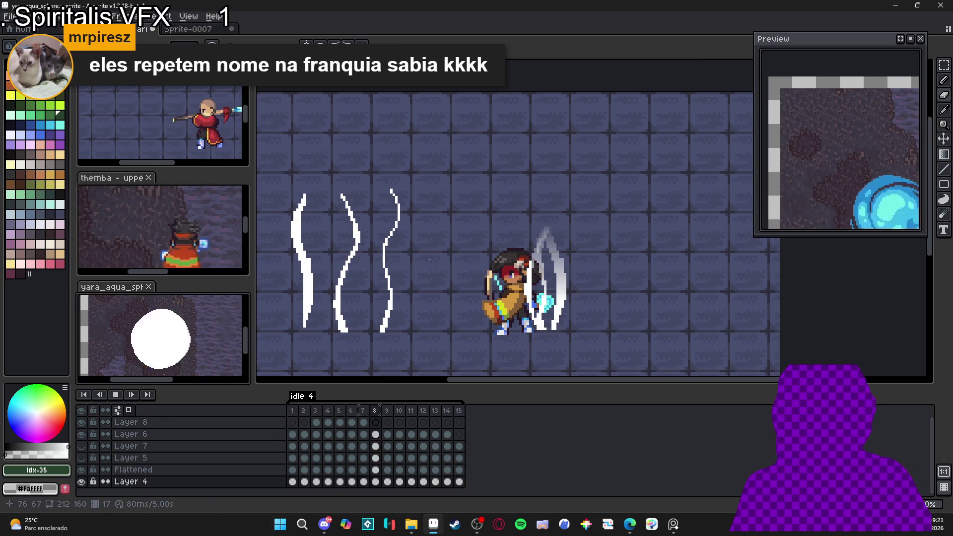
click(500, 276)
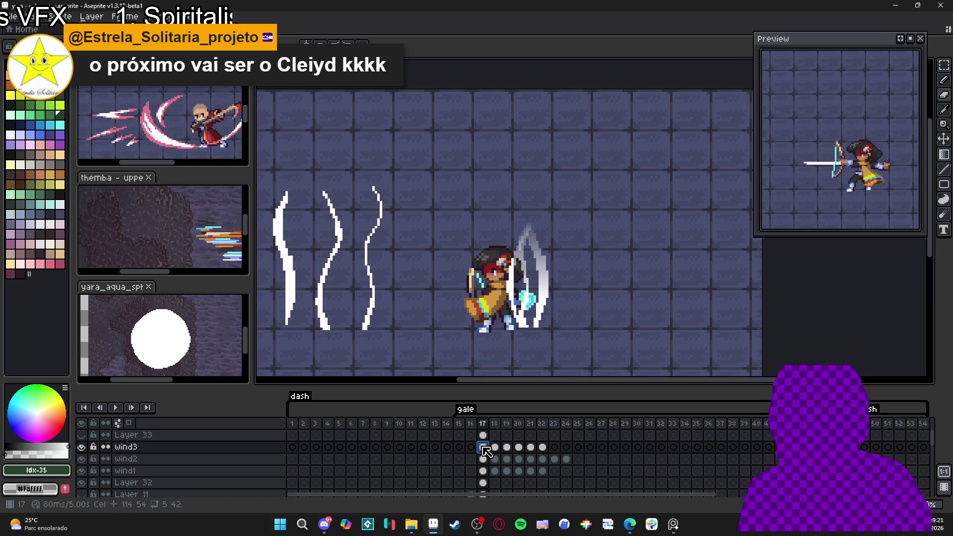
drag(483, 447, 570, 471)
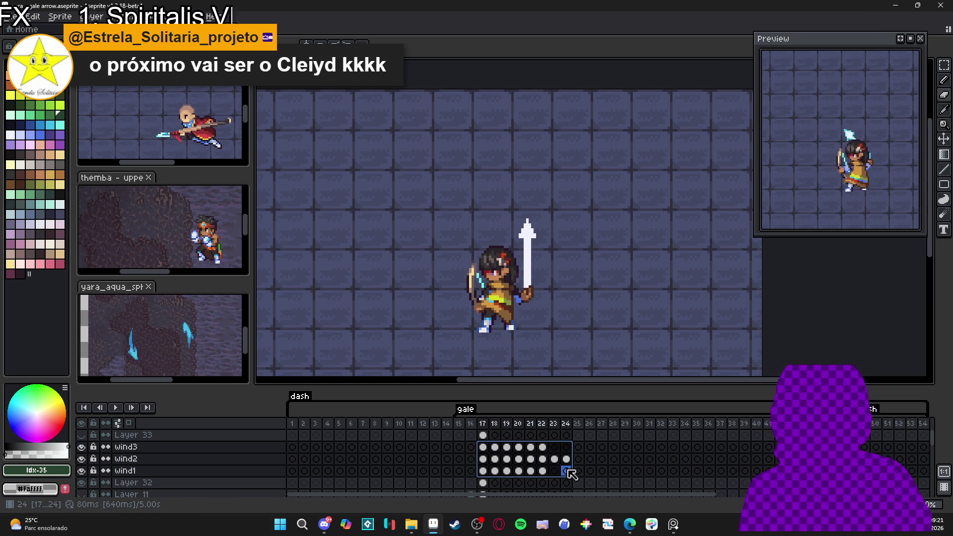
Return to wind3's frame 17 and save the yara gale arrow file with Ctrl+S
click(485, 449)
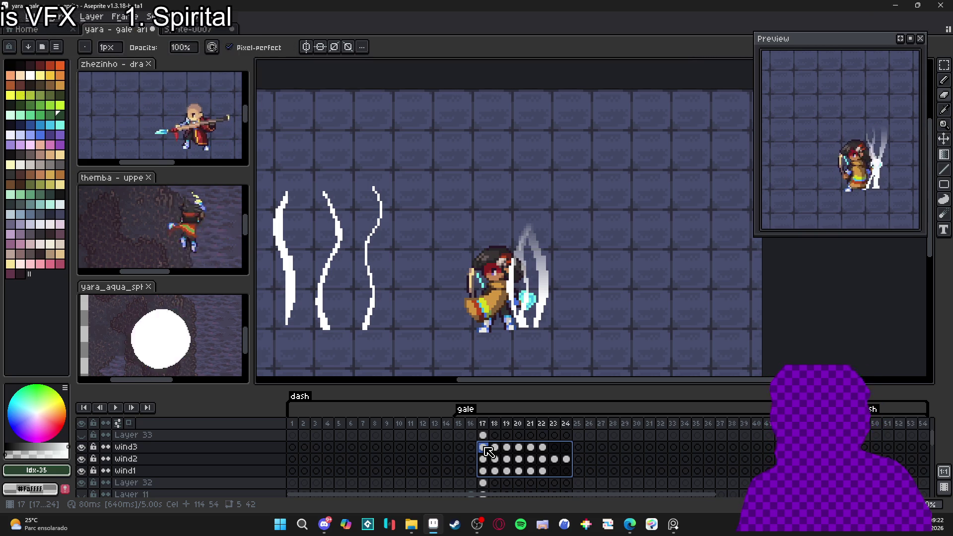
key(ctrl+s)
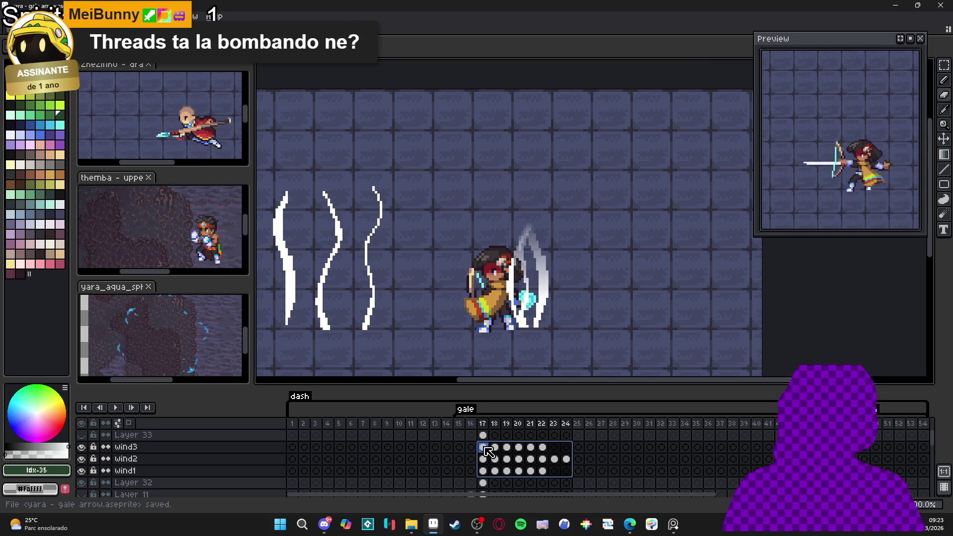
click(484, 447)
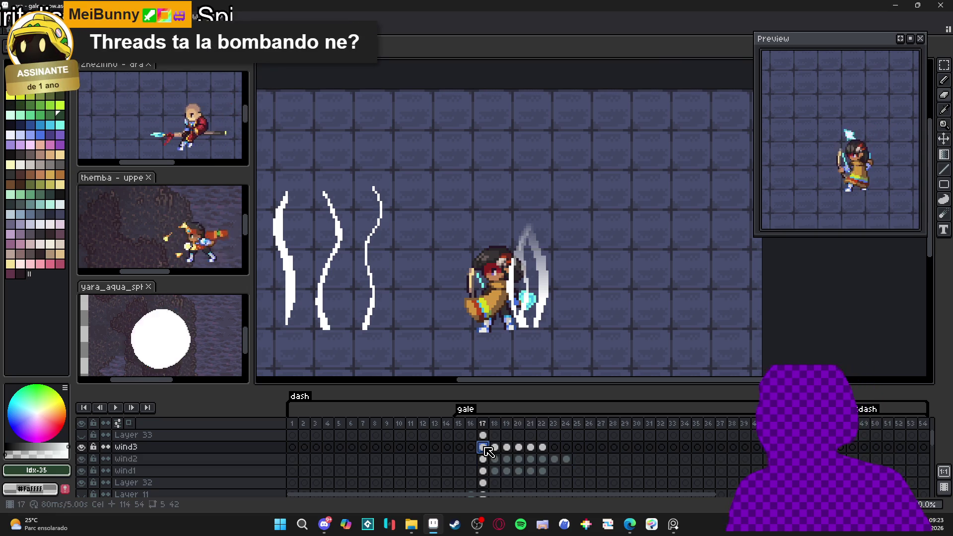
Toggle wind1, wind2 and wind3 visibility across frames 19–22 and play the gust animation
key(Right)
key(Right)
key(Right)
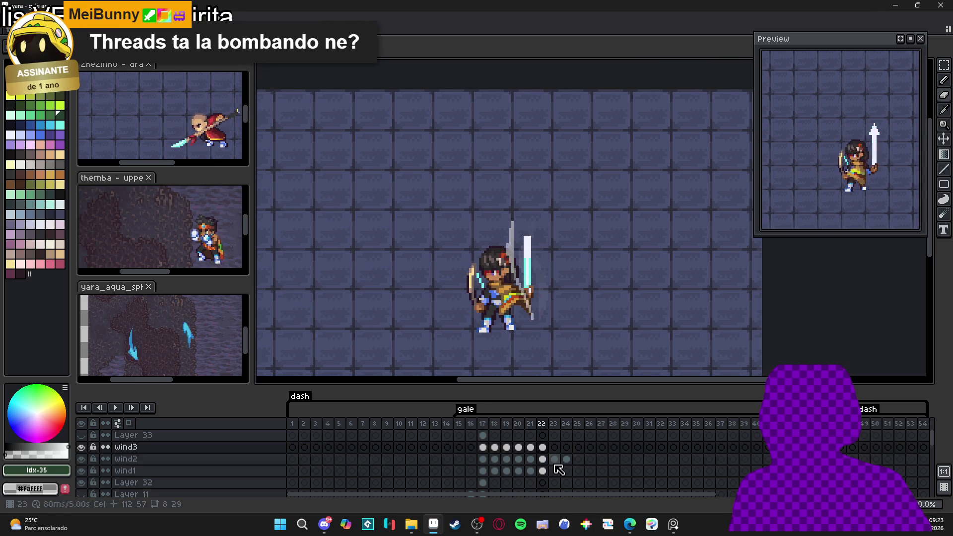
key(Left)
key(Left)
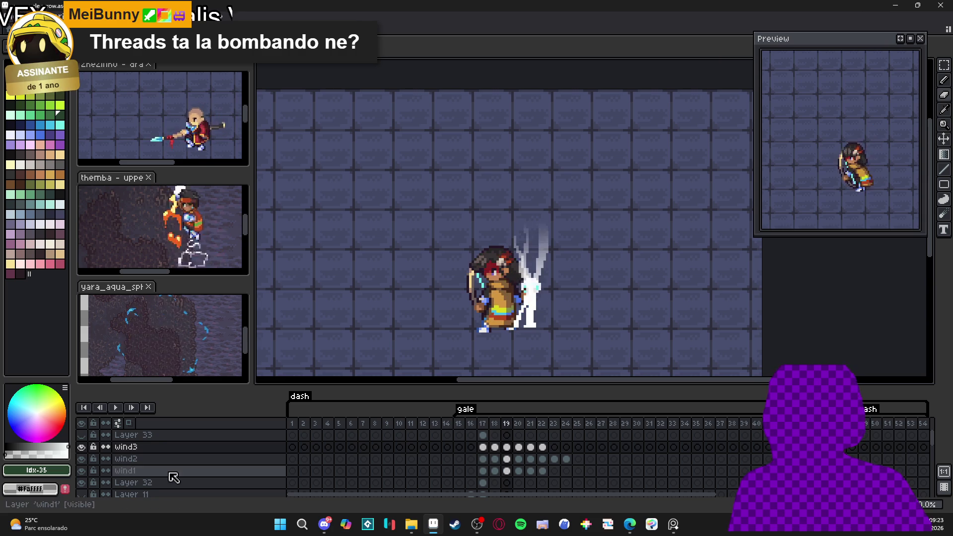
click(81, 470)
click(81, 458)
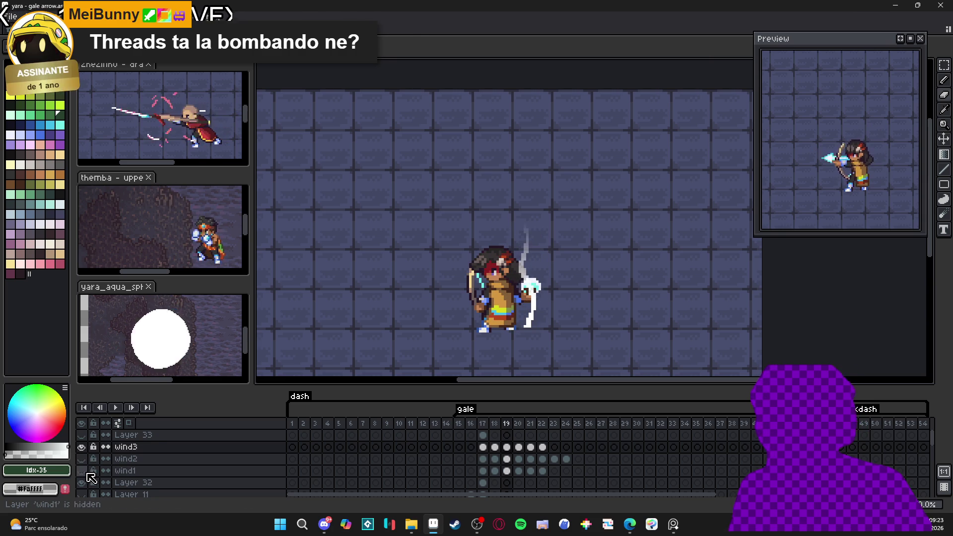
click(539, 472)
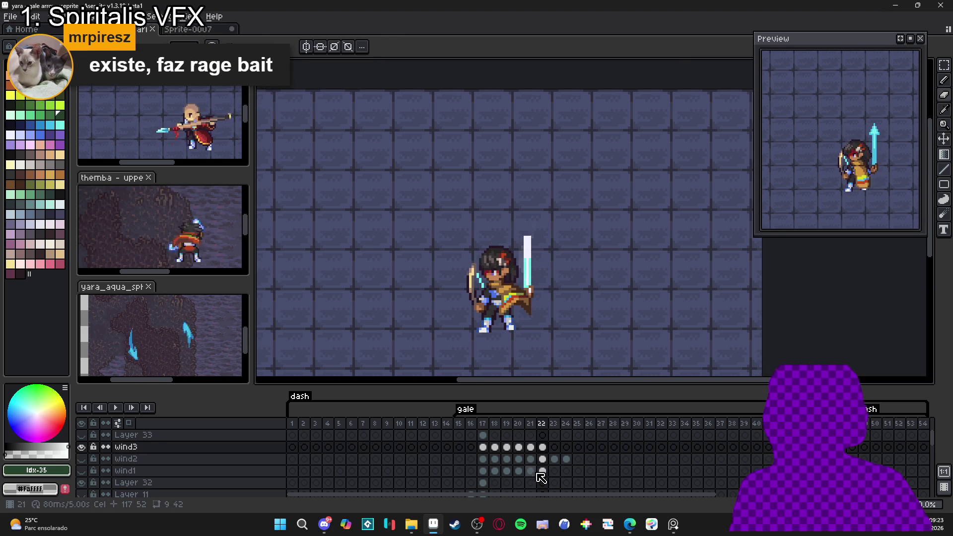
key(Left)
click(81, 459)
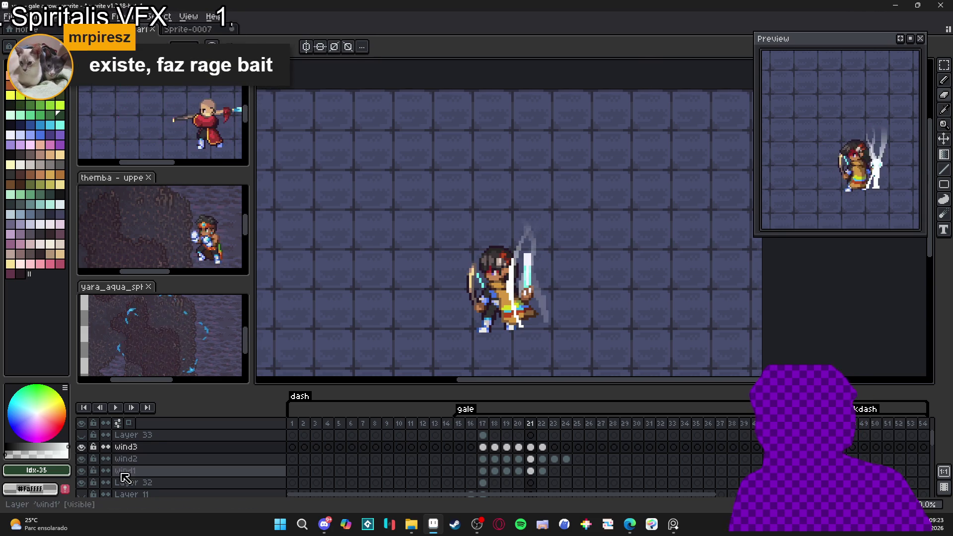
click(82, 447)
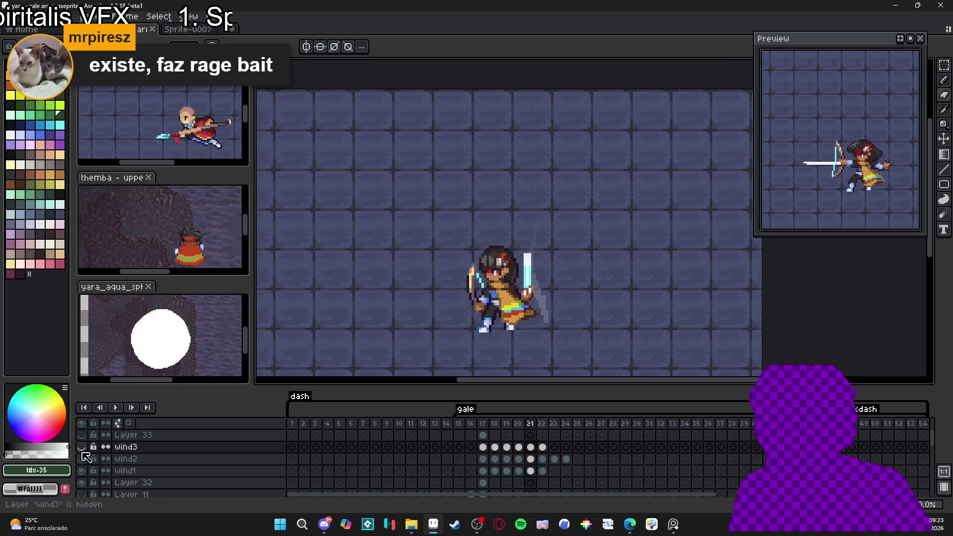
key(Return)
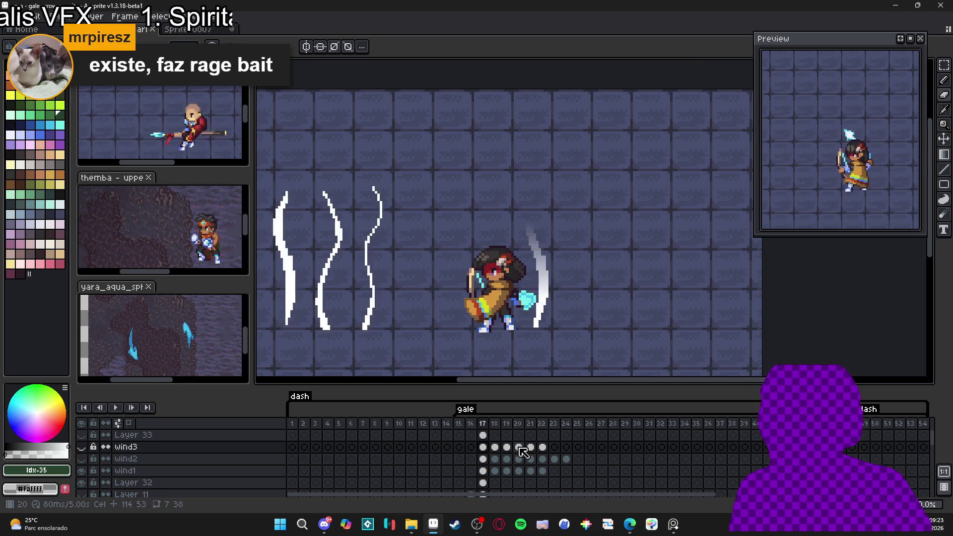
click(82, 459)
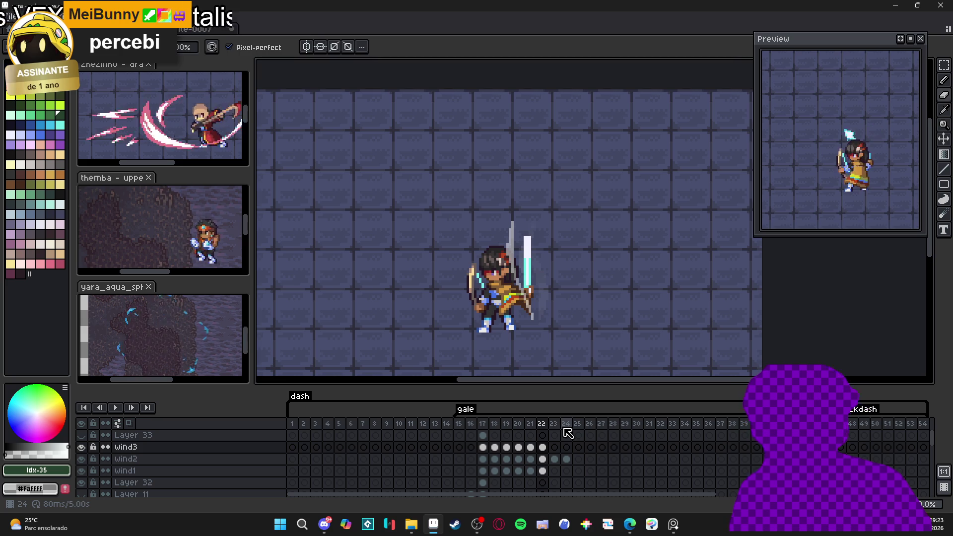
key(Return)
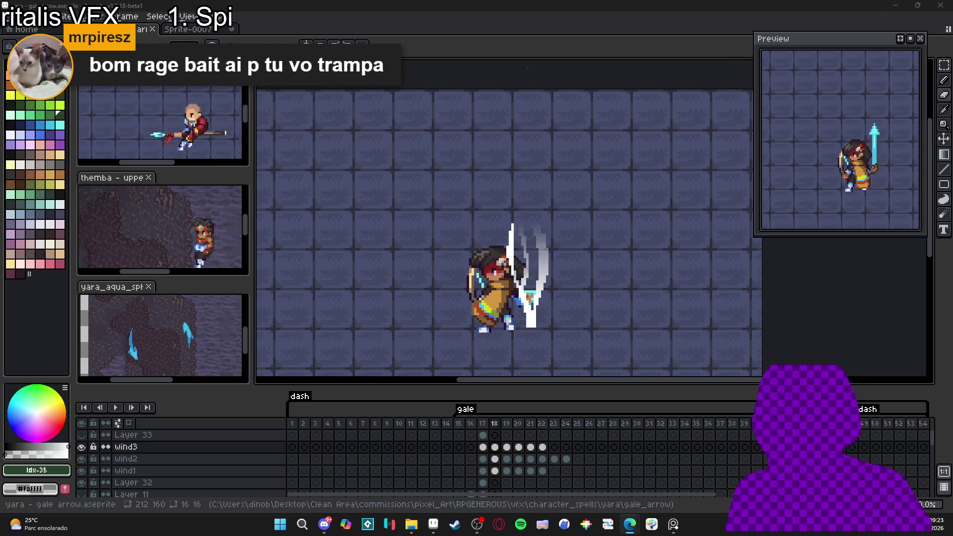
Step through frames 22 to 26 to review the white arrow
click(544, 442)
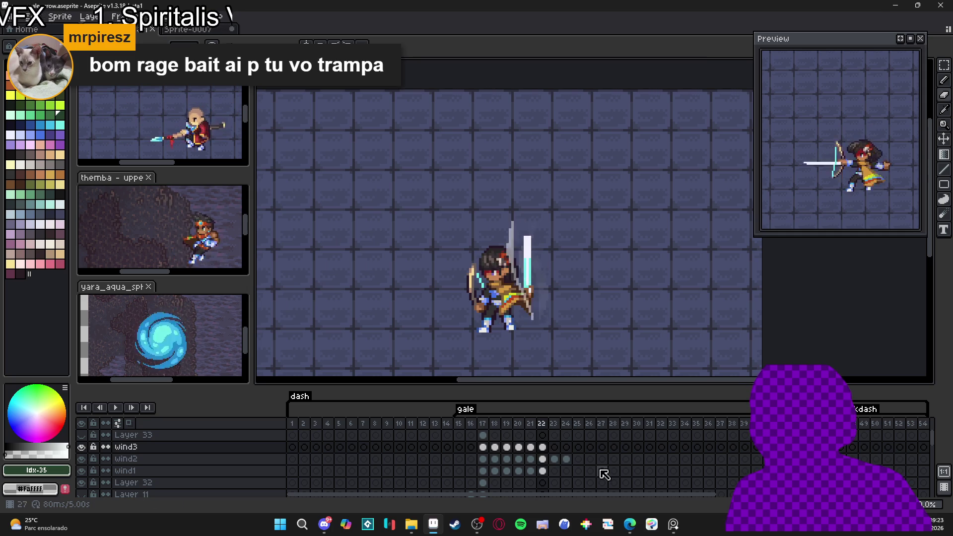
key(Right)
key(Left)
key(Right)
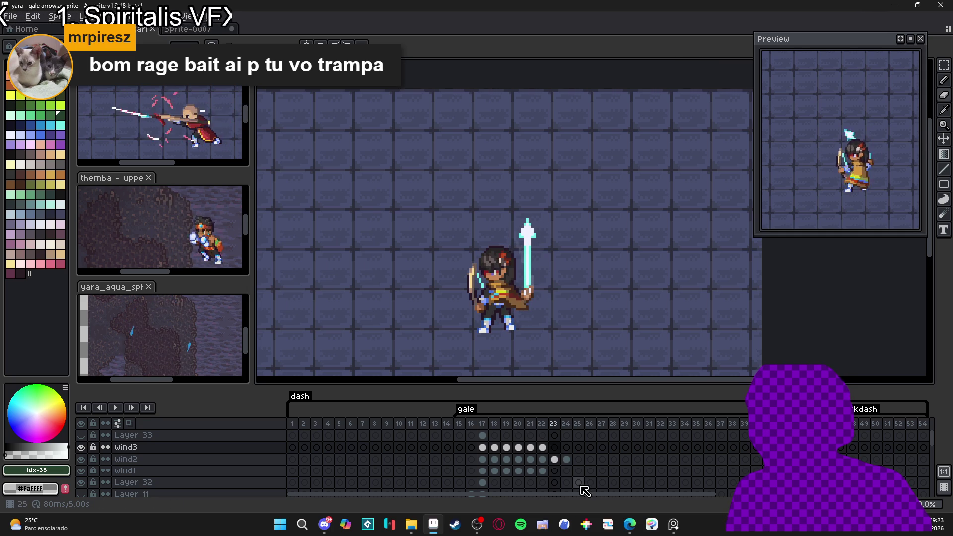
key(Right)
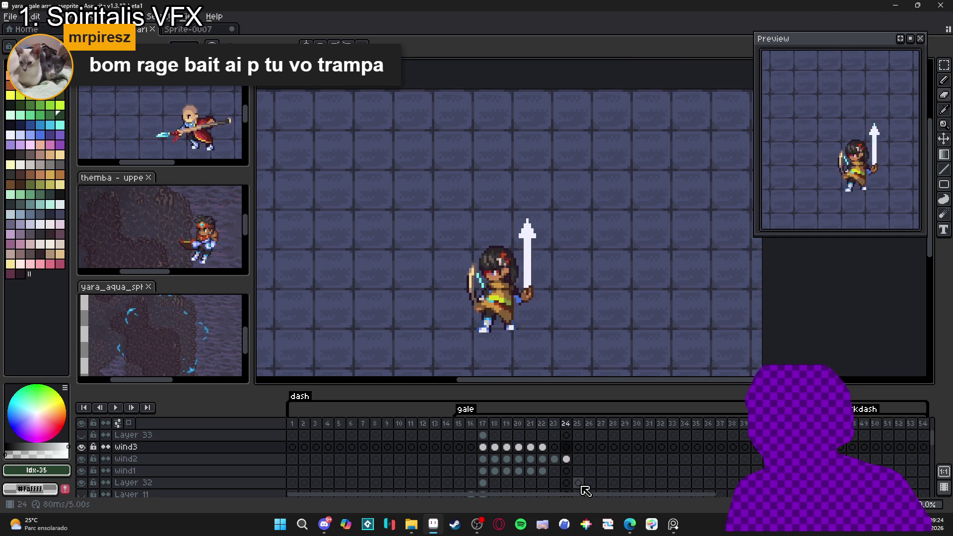
key(Right)
key(Right)
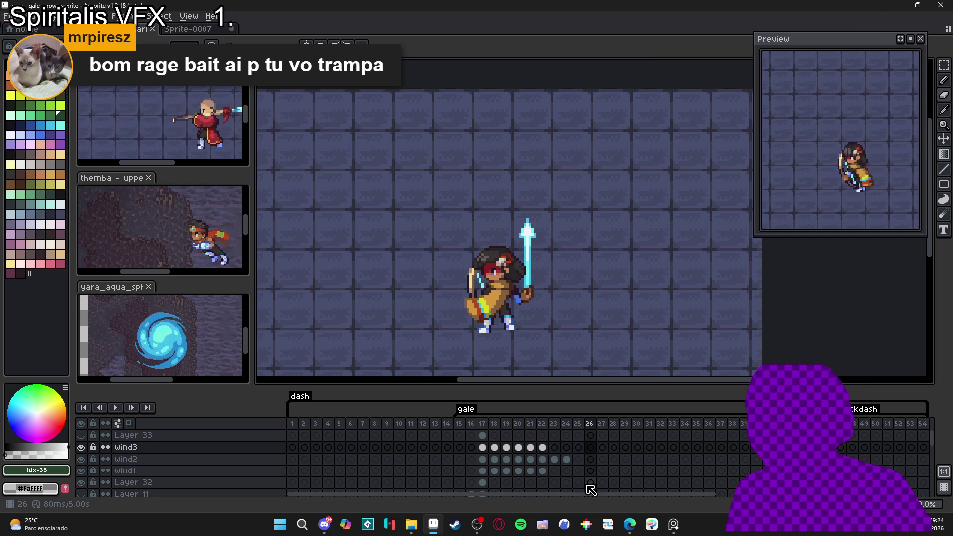
Select wind3 at frame 17 and save the gale arrow sprite
click(193, 451)
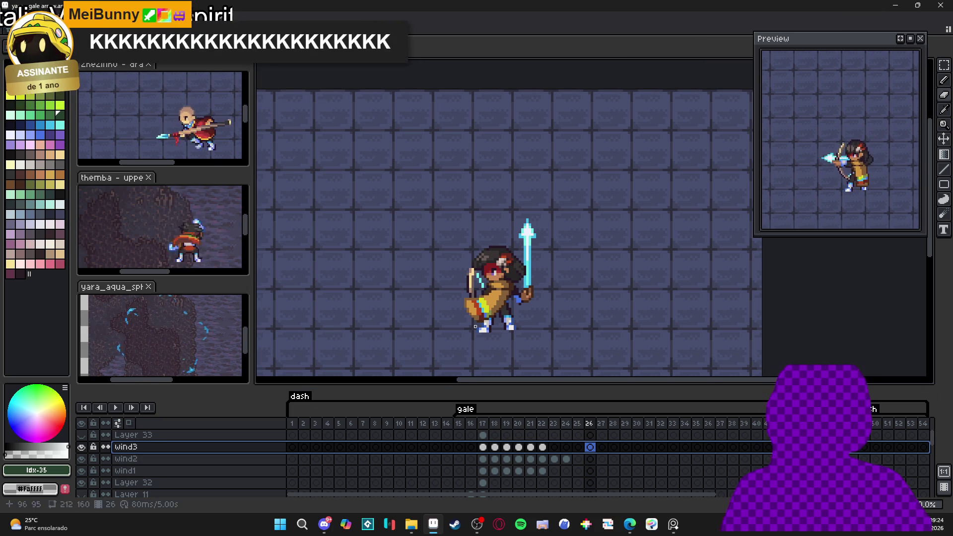
click(485, 447)
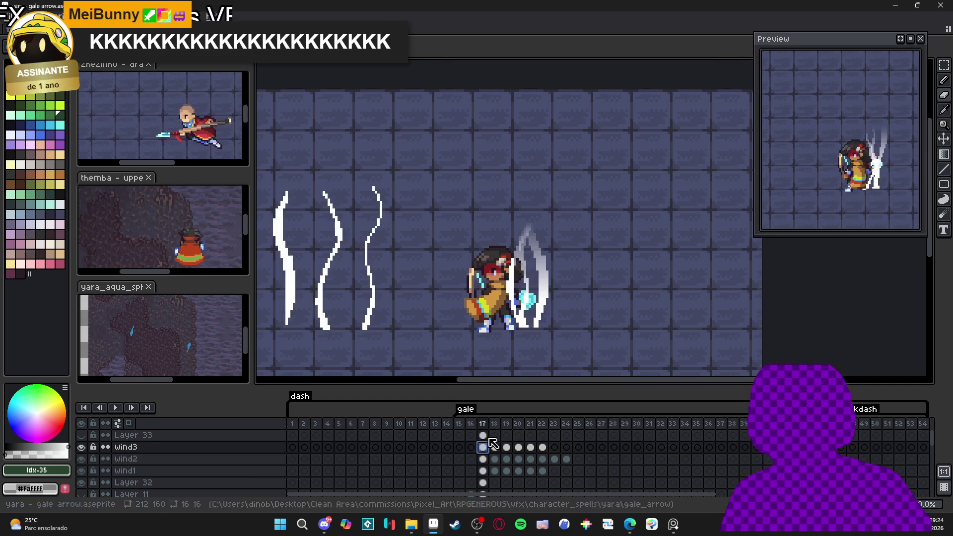
scroll(557, 254, down, 1)
key(ctrl+s)
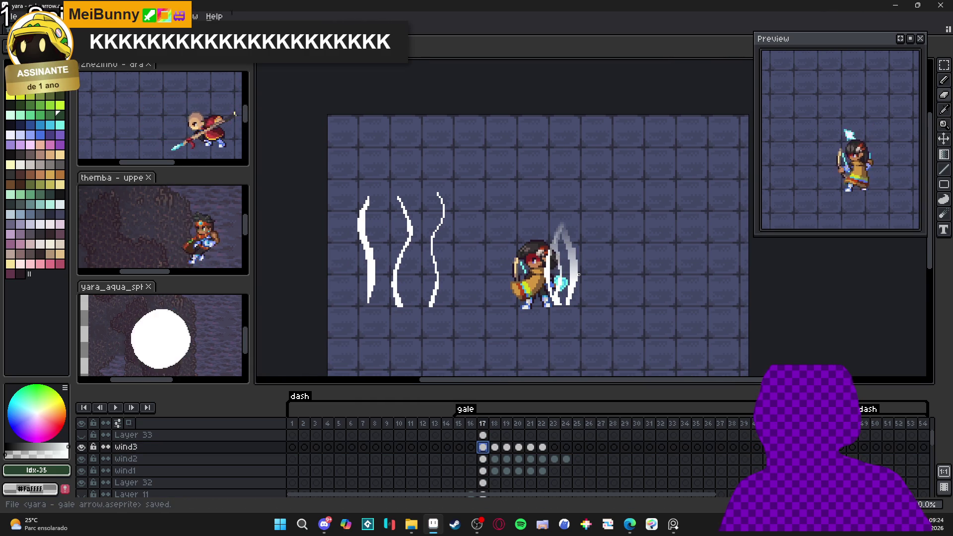
Switch from Aseprite to the Steam window via the taskbar
click(410, 526)
click(409, 526)
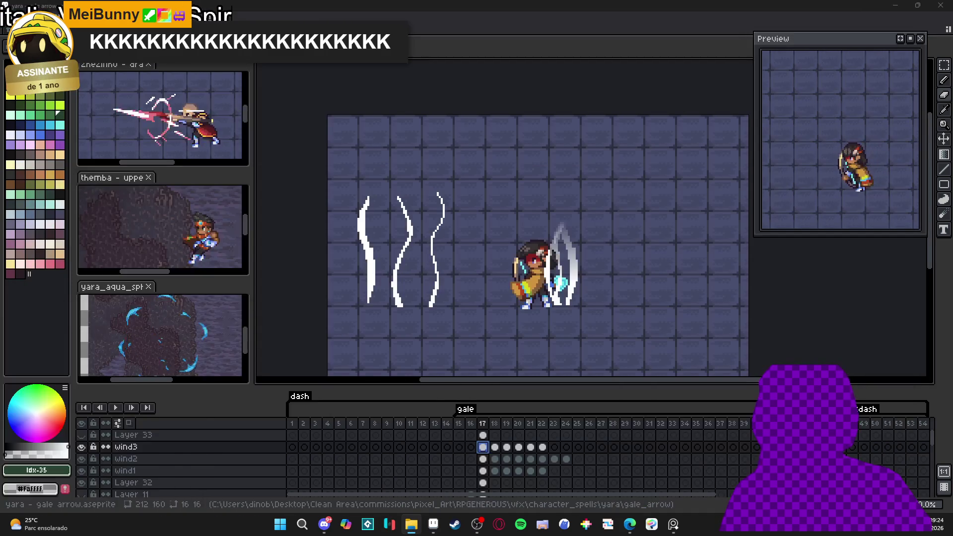
click(433, 524)
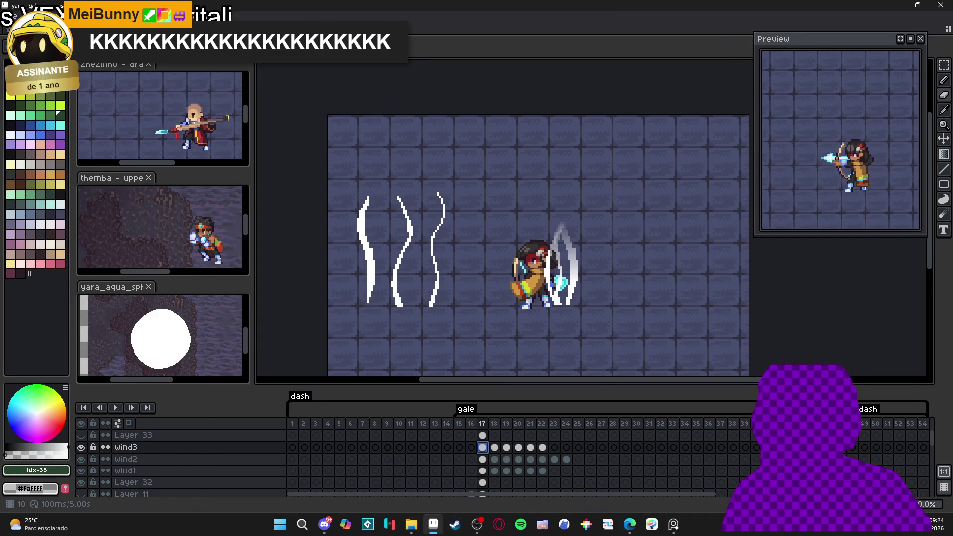
click(455, 523)
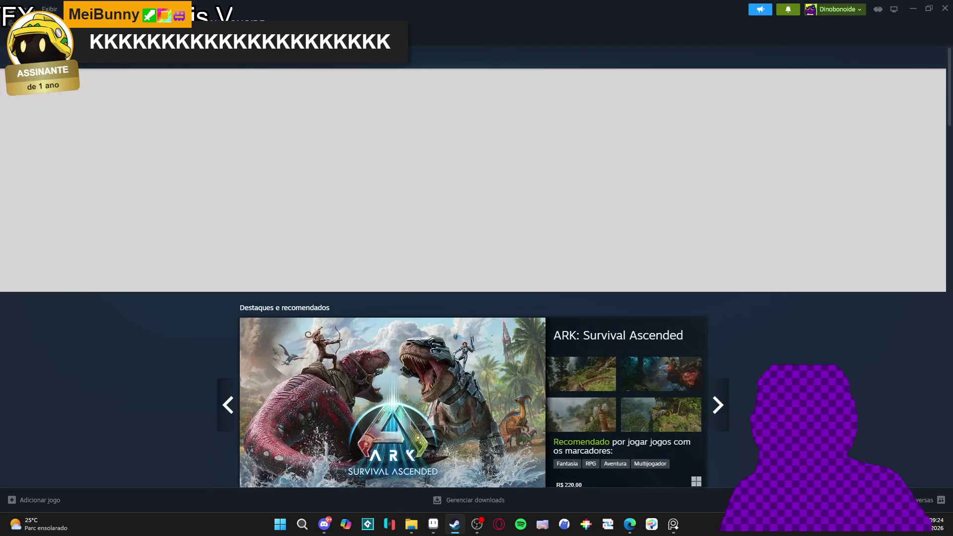
Search the Steam library for 'sprite' and launch SpriteMancer
click(99, 22)
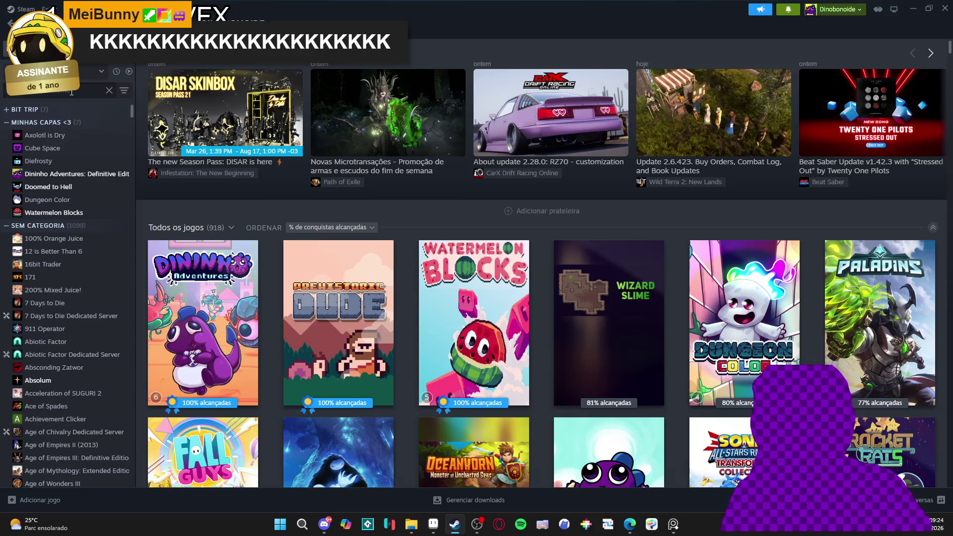
text(sprite)
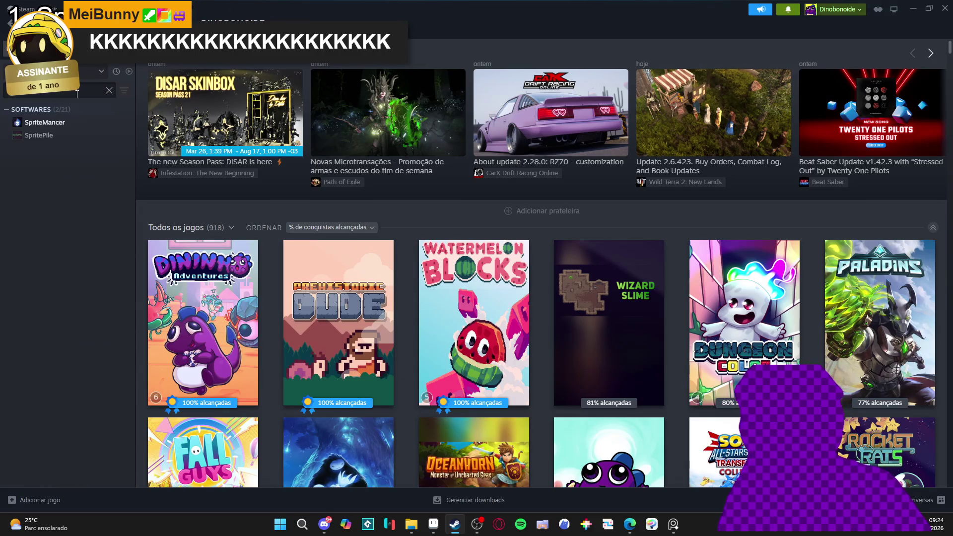
click(44, 122)
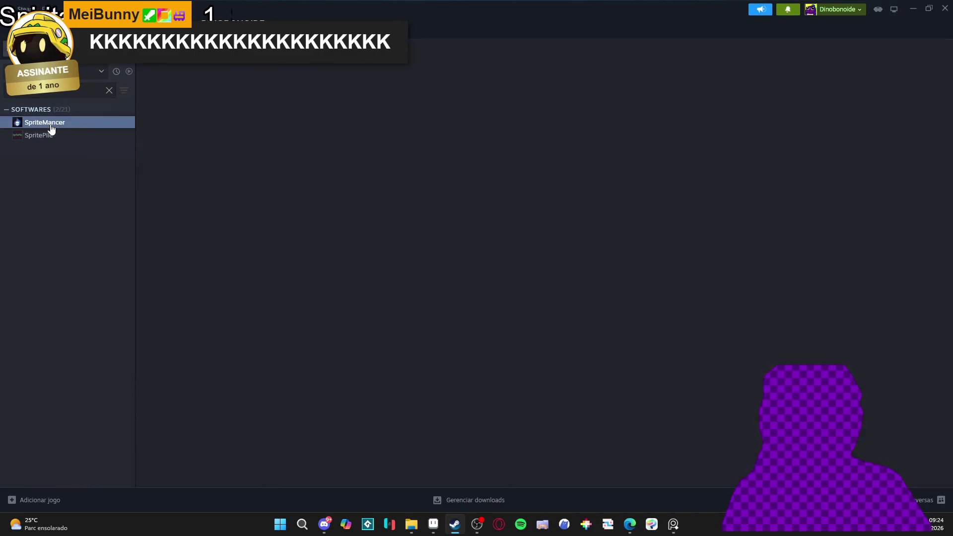
click(169, 214)
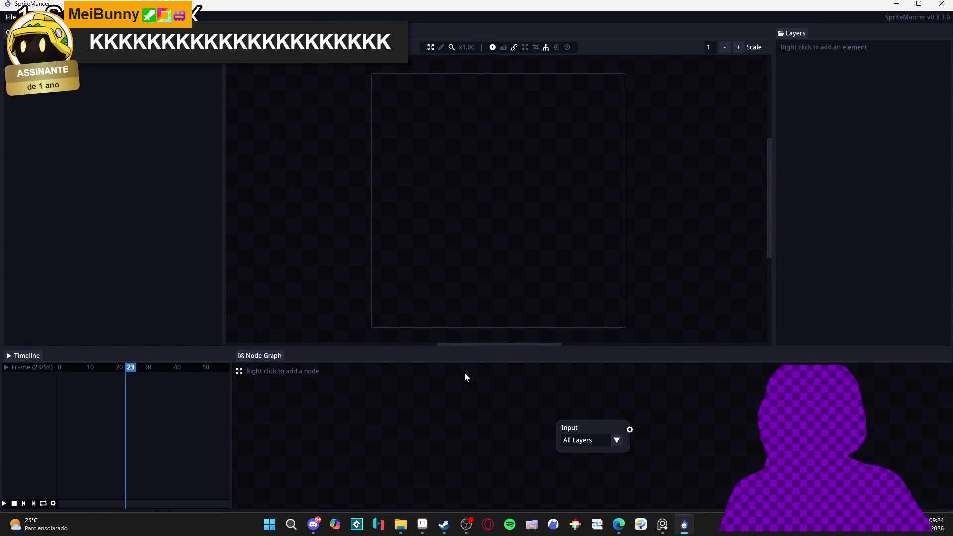
Switch between SpriteMancer and the Aseprite gale arrow window via the taskbar
click(401, 528)
click(528, 508)
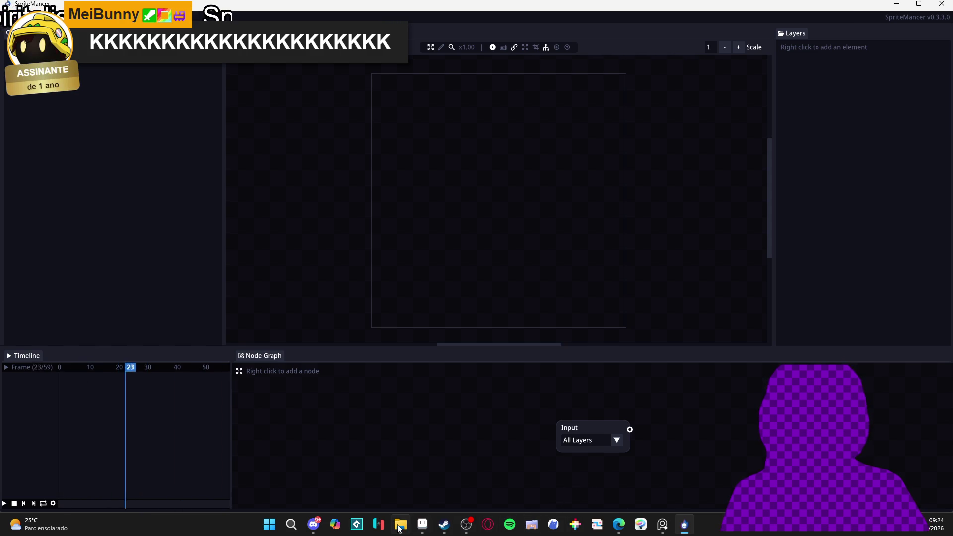
click(419, 532)
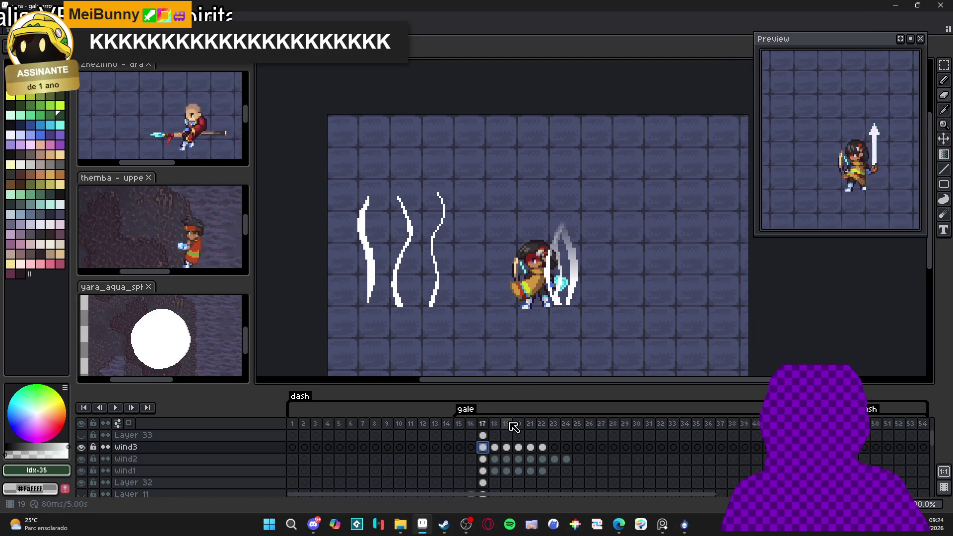
Step through Layer 33 frames 16 to 24 and play the animation
key(Up)
key(Left)
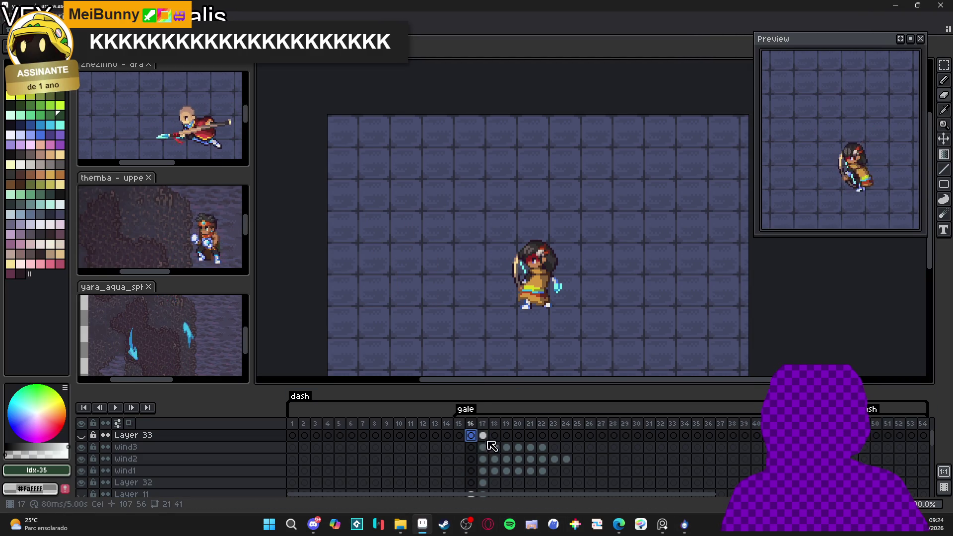
click(554, 435)
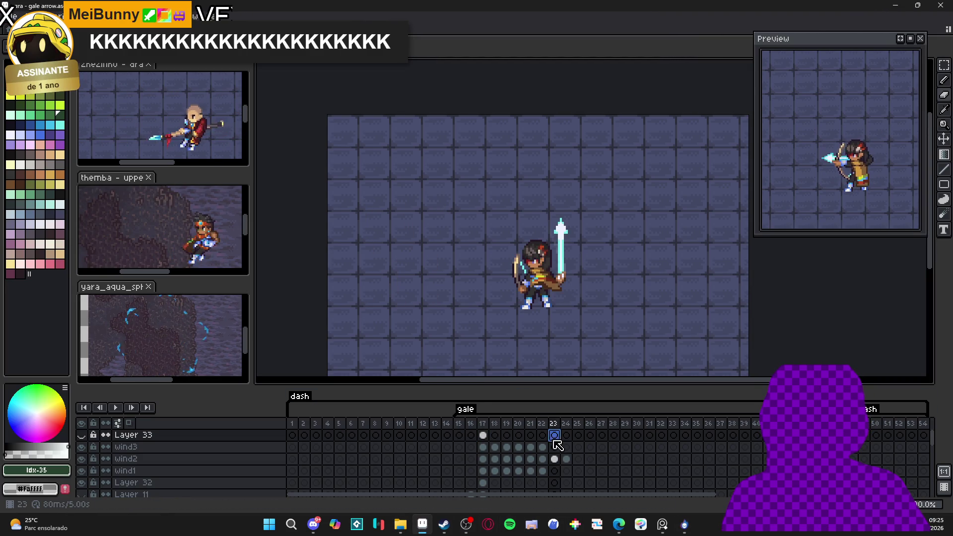
click(566, 436)
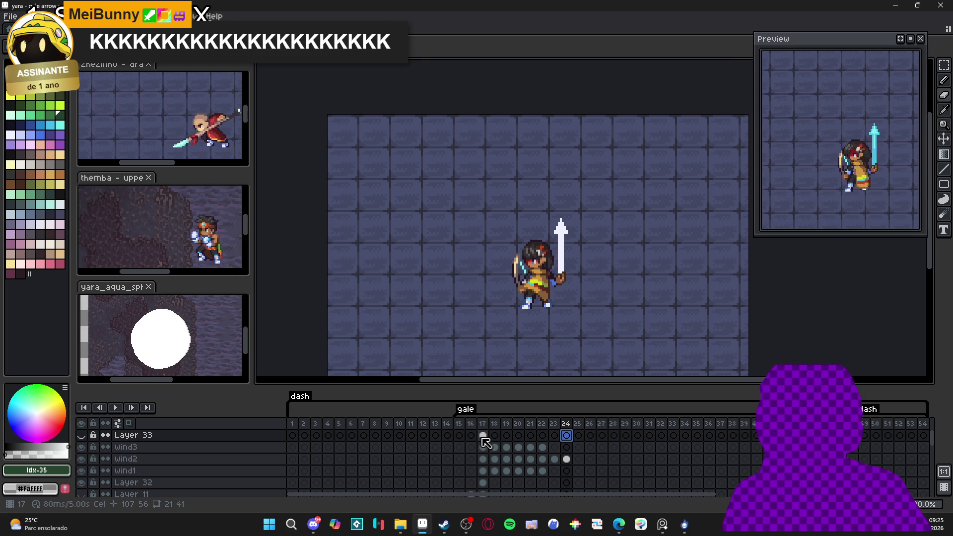
key(Return)
Select the left hand layer's frame-1 cel, deselect it, then bring up File Explorer
click(292, 435)
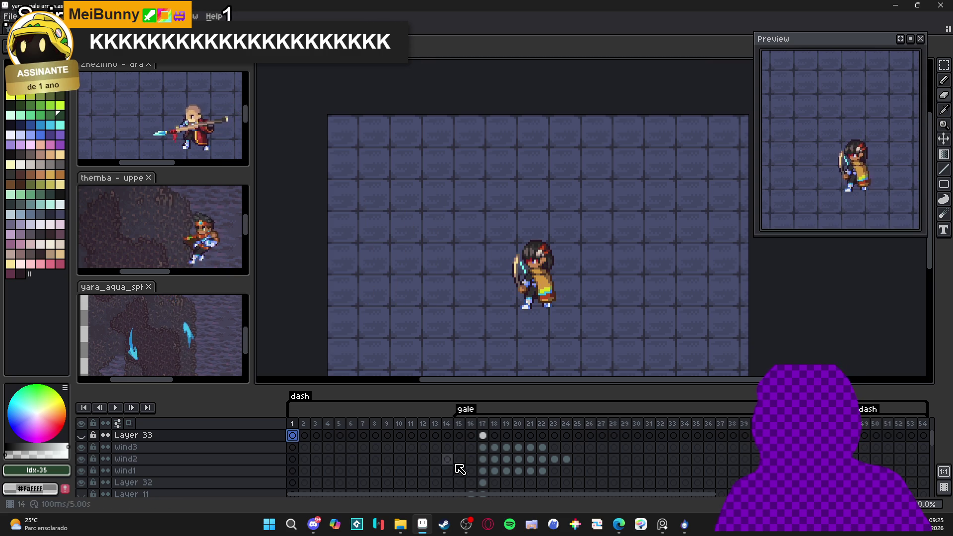
ctrl+click(544, 278)
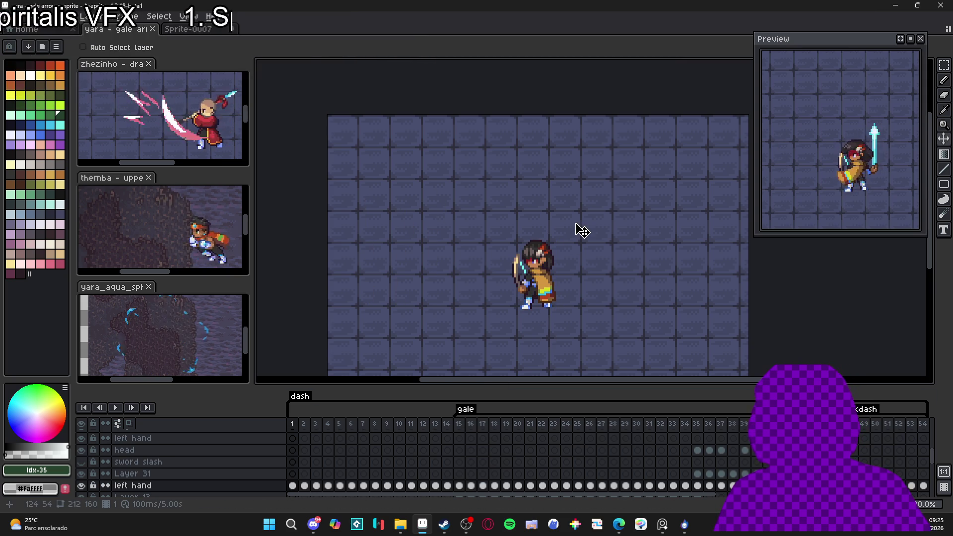
click(292, 486)
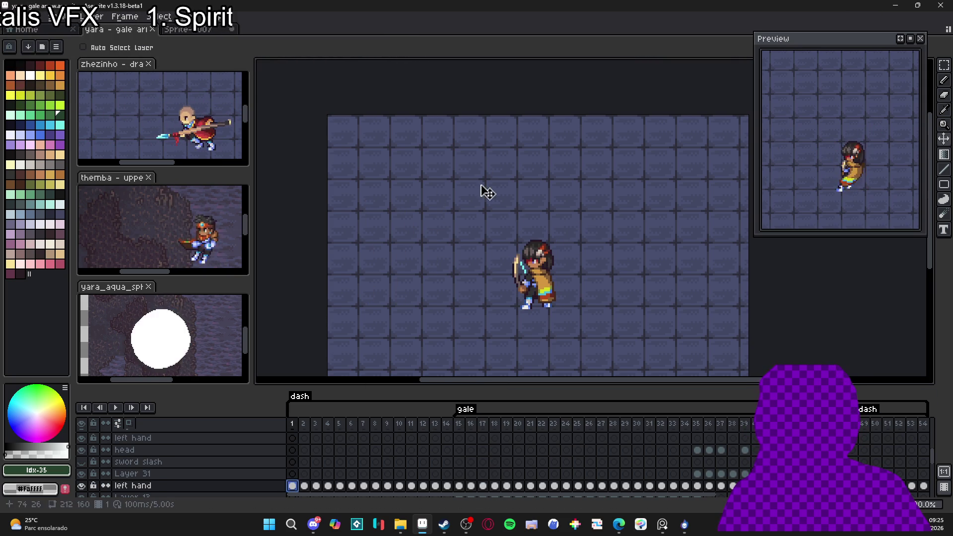
click(446, 283)
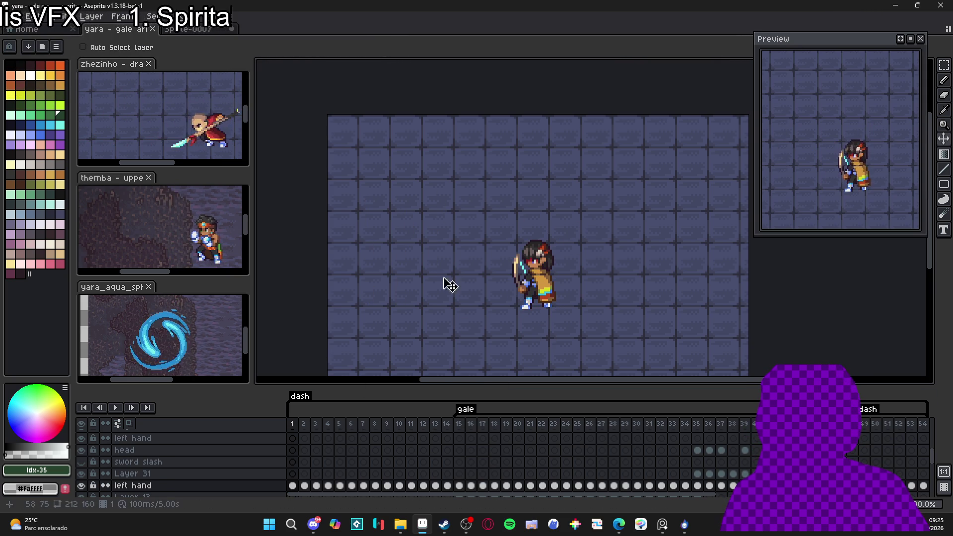
click(401, 525)
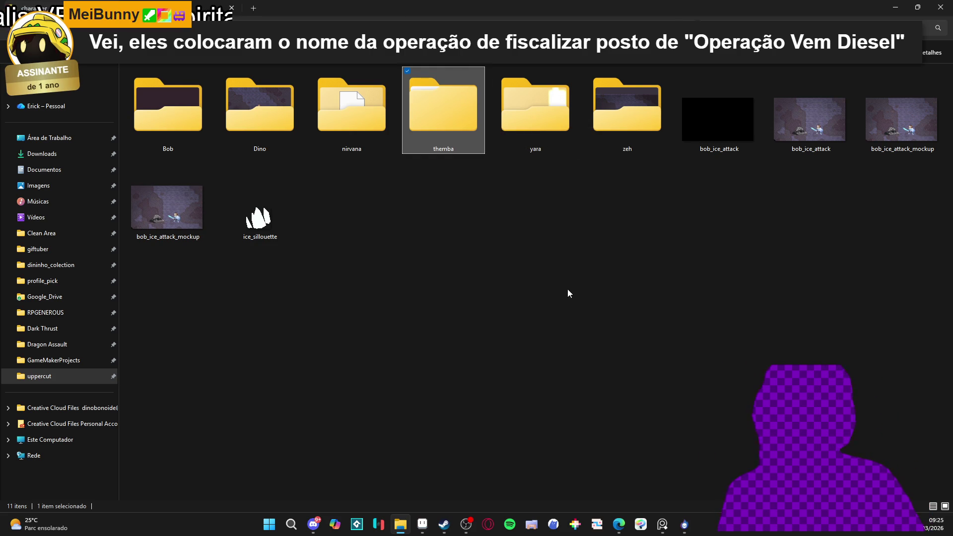
Clear the themba folder selection and go up to the RPGENEROUS folder
click(529, 335)
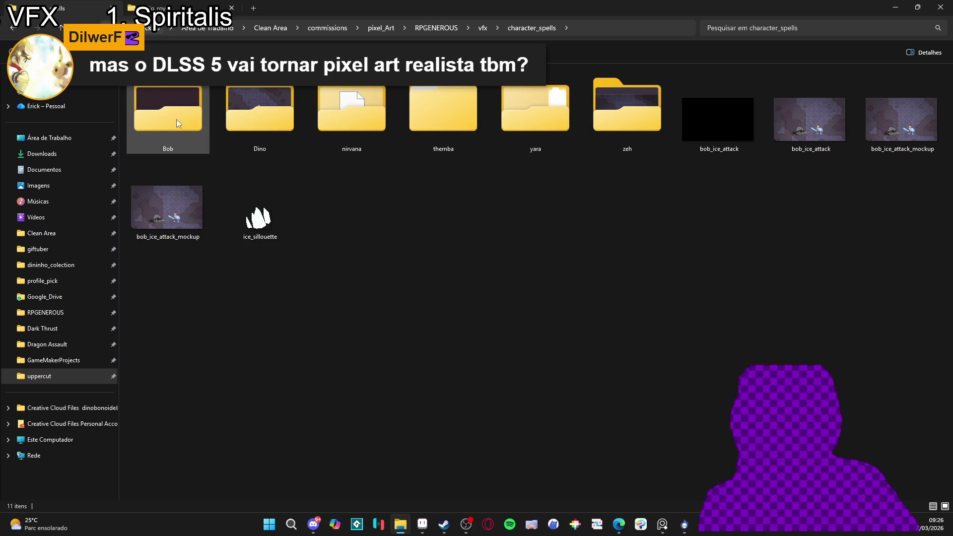
click(445, 27)
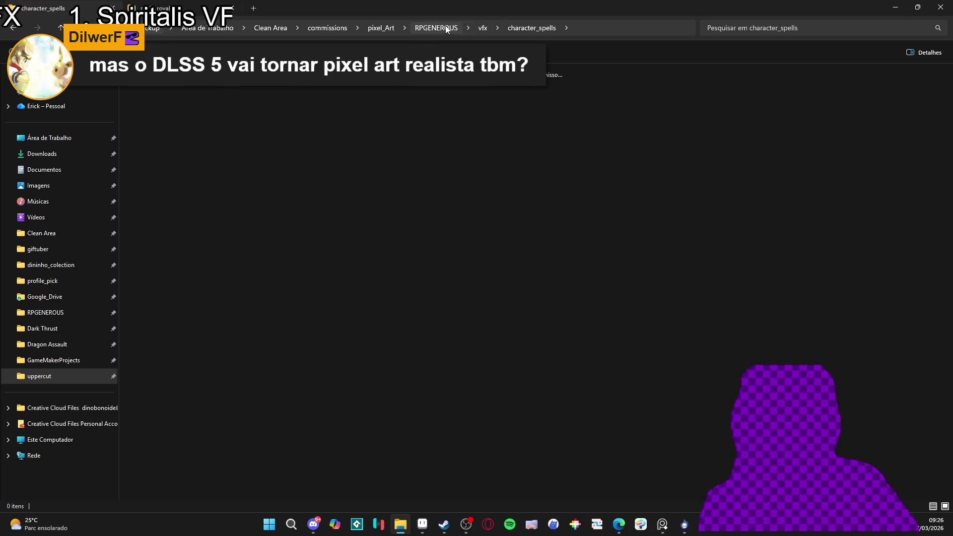
Browse characters > main character animations > Yara > Idle and open 'Yara - idle left' in Aseprite
double_click(216, 109)
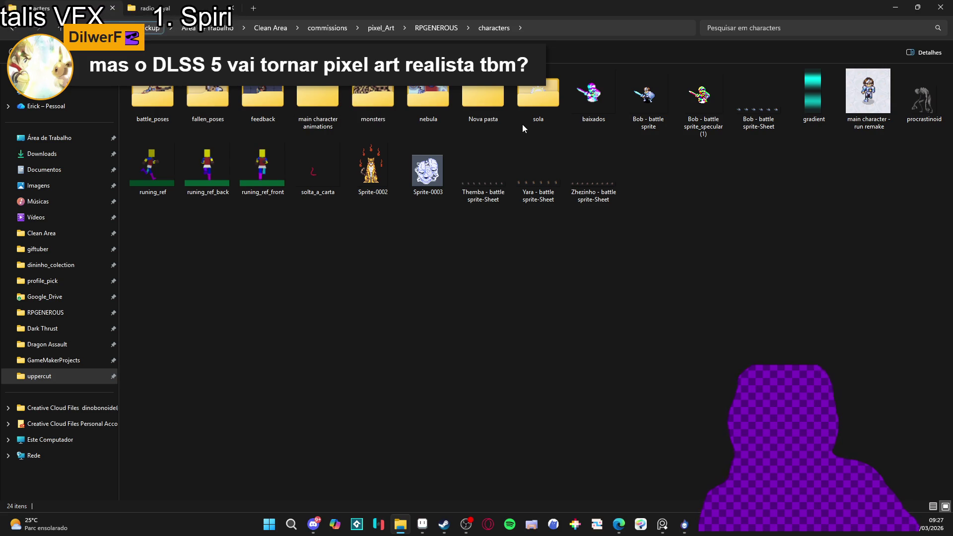
double_click(321, 100)
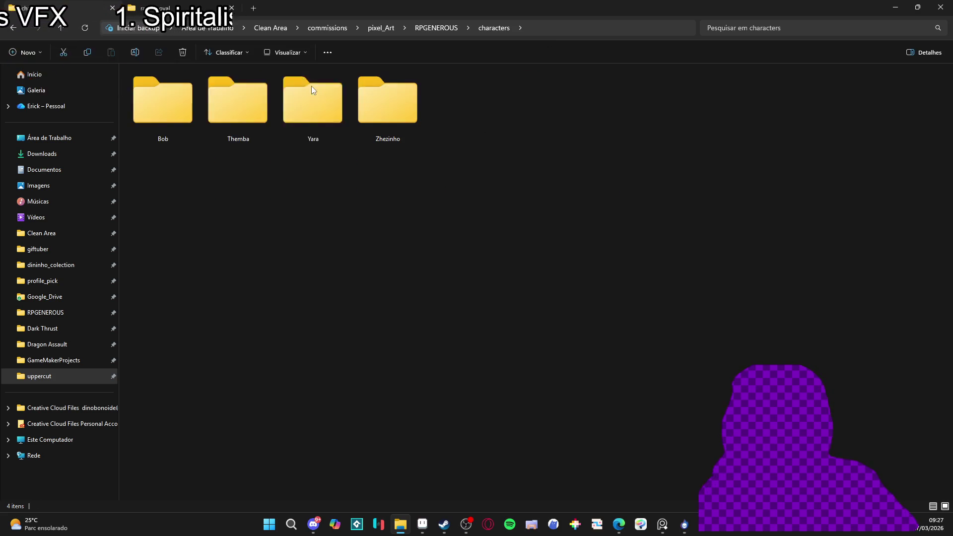
double_click(315, 97)
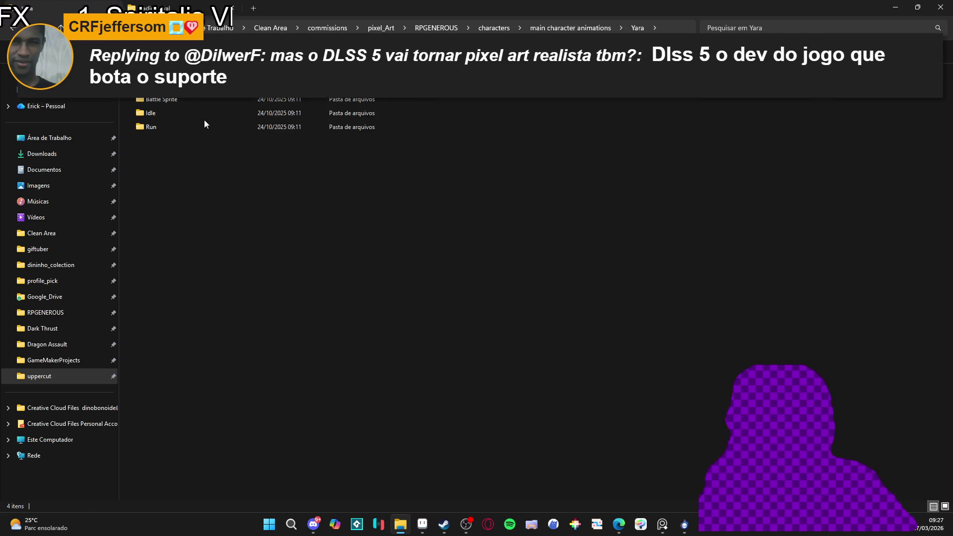
double_click(193, 110)
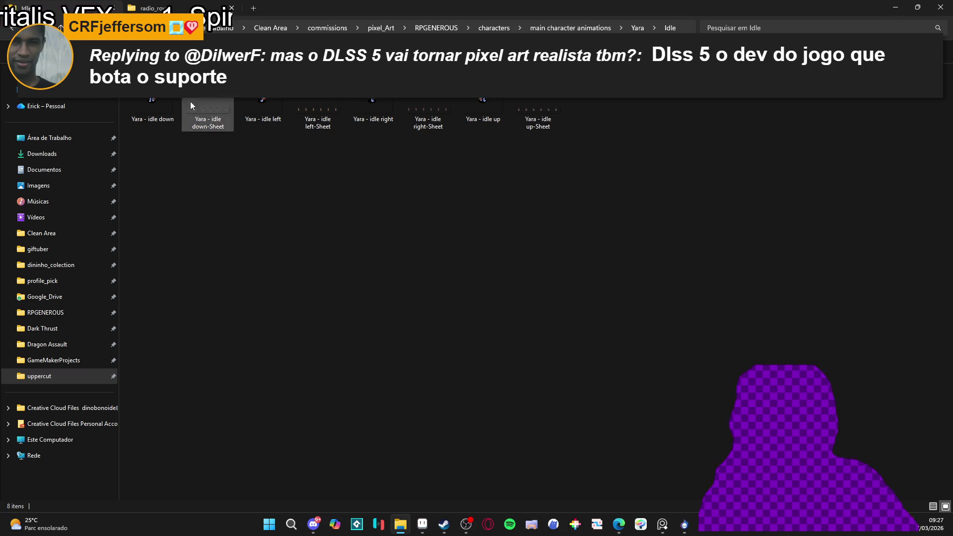
click(257, 110)
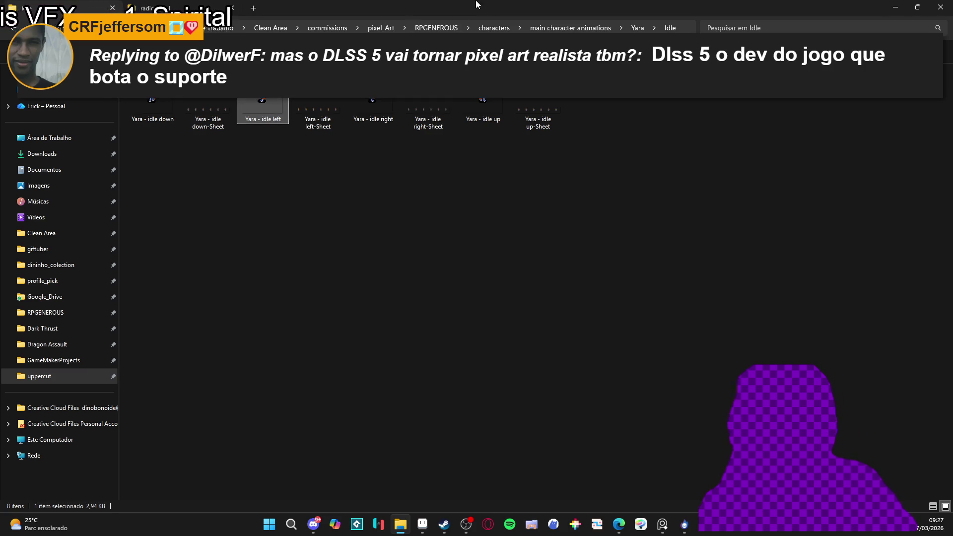
key(alt+Tab)
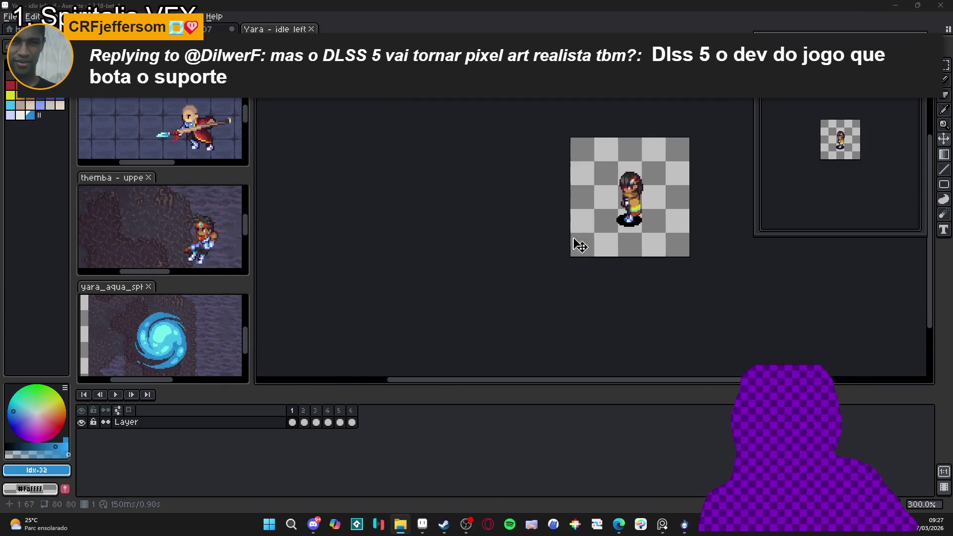
Trim Yara's idle-left animation to a single frame and erase the lower rows of her black shadow
drag(574, 241, 267, 250)
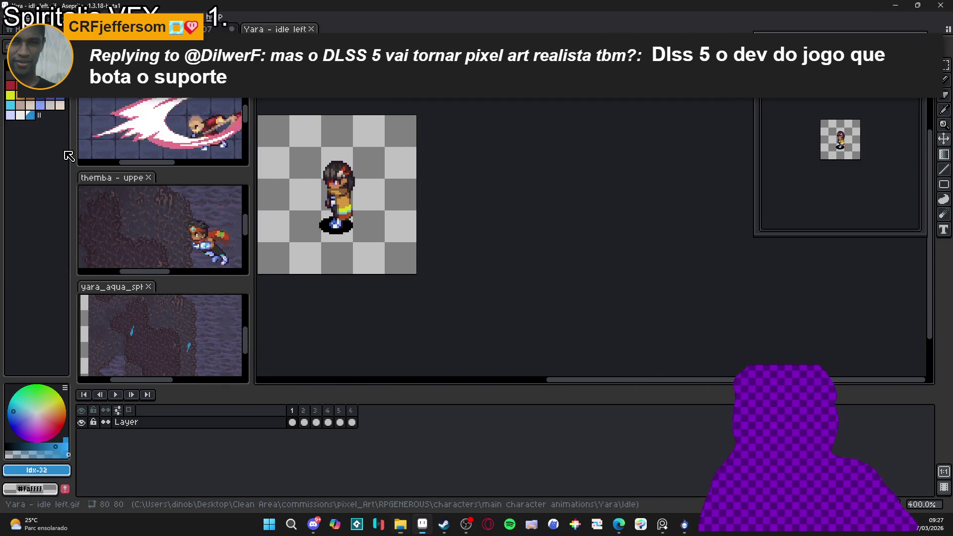
click(304, 423)
drag(304, 422, 352, 422)
key(alt+c)
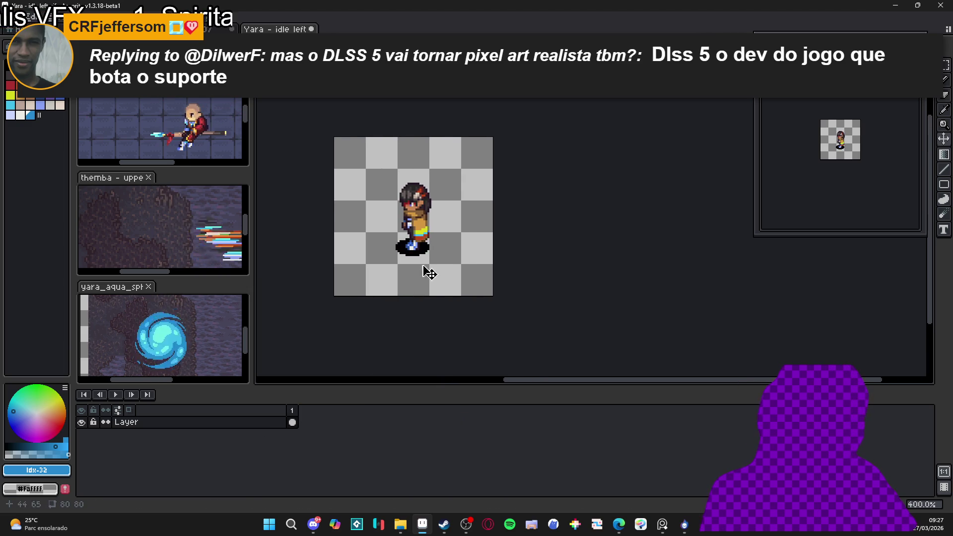
scroll(401, 257, up, 8)
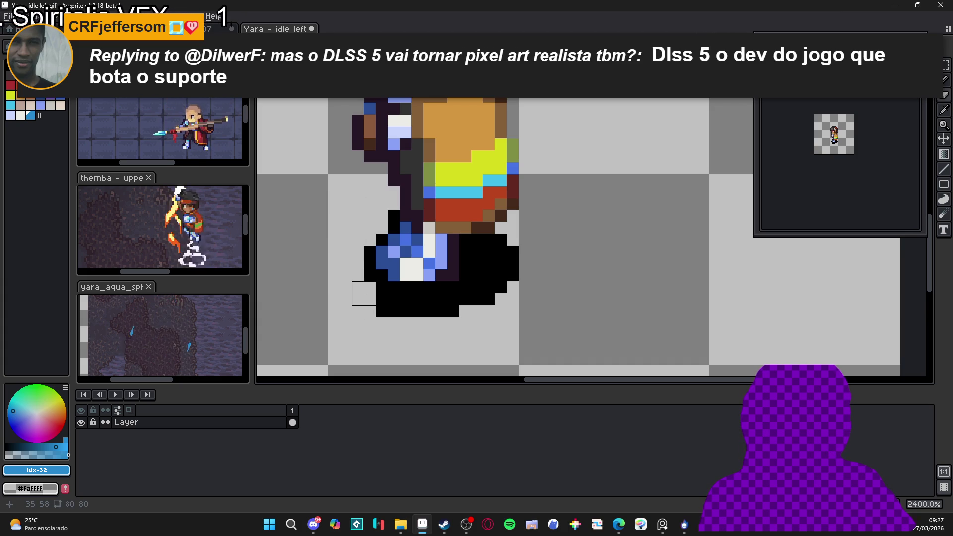
mouse_move(376, 306)
mouse_down()
mouse_move(566, 291)
mouse_move(325, 304)
mouse_up()
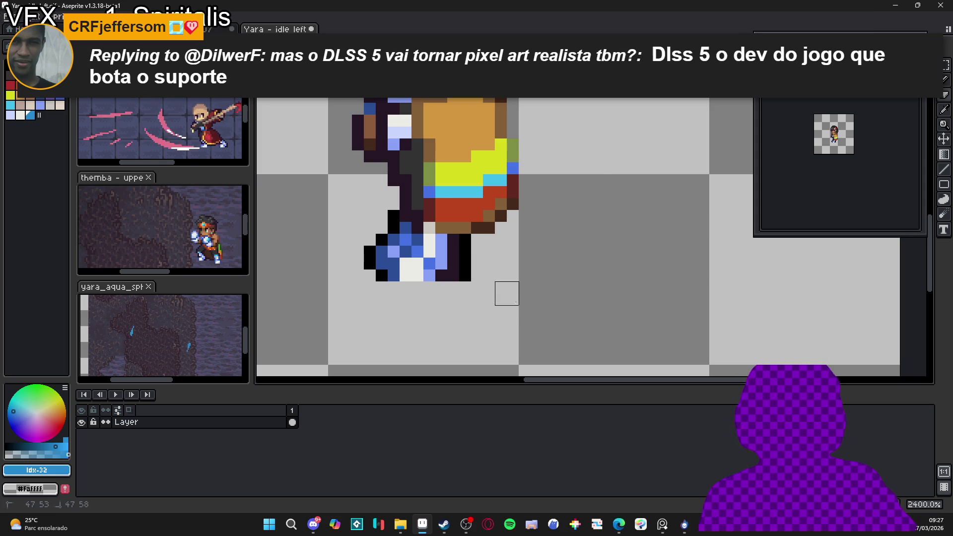
scroll(486, 254, down, 5)
Select the whole sprite, then close it and discard the unsaved changes
key(v)
drag(382, 142, 553, 320)
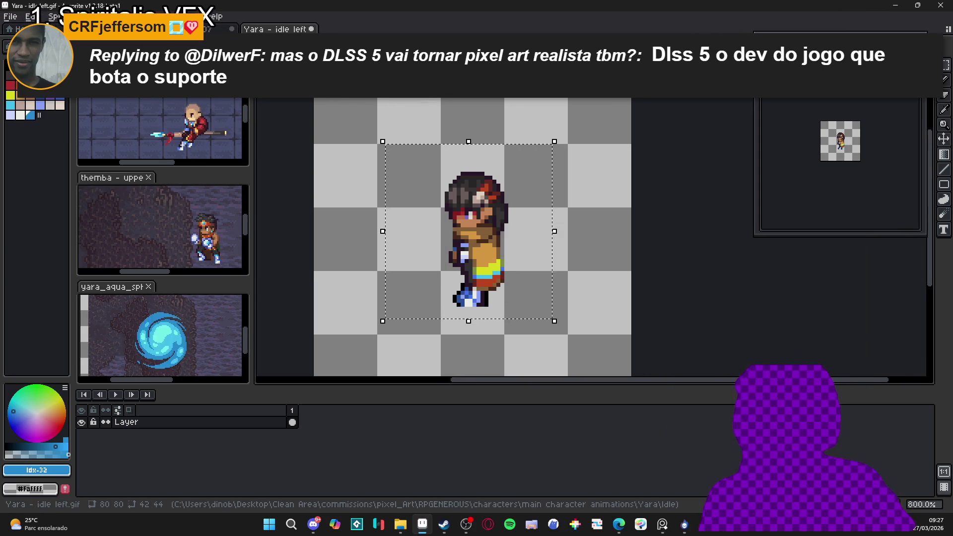
key(ctrl+w)
click(485, 284)
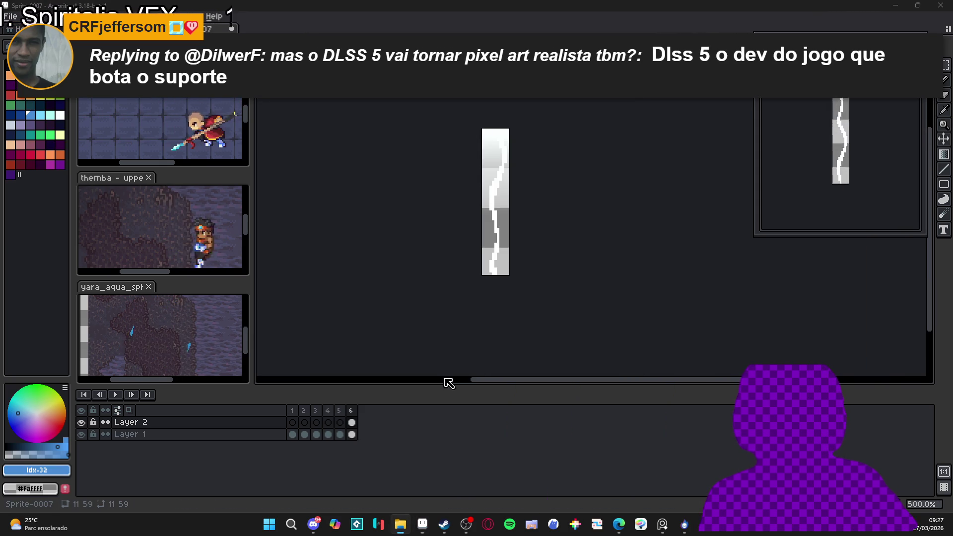
Go up to the characters folder, open battle_poses and select spr_yara_battle
click(400, 524)
double_click(464, 4)
click(570, 27)
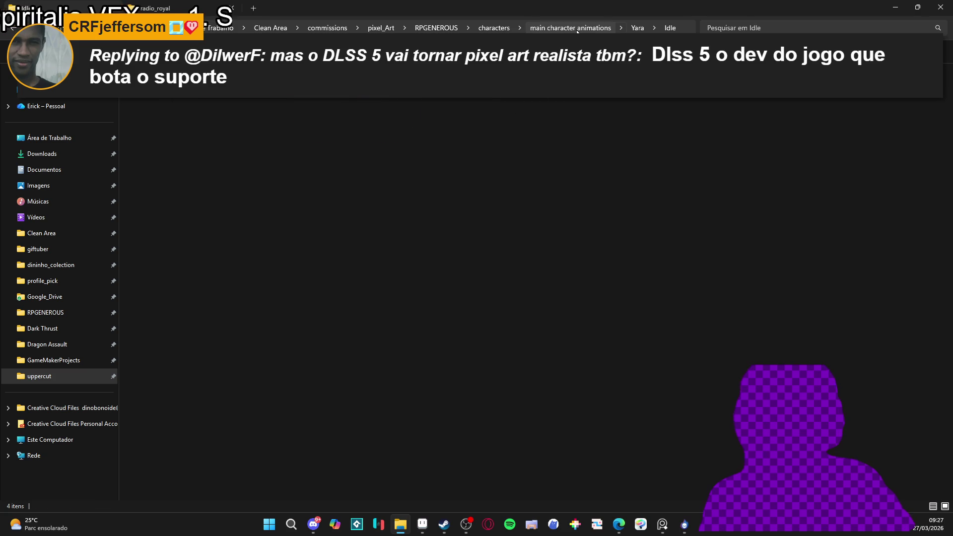
click(496, 29)
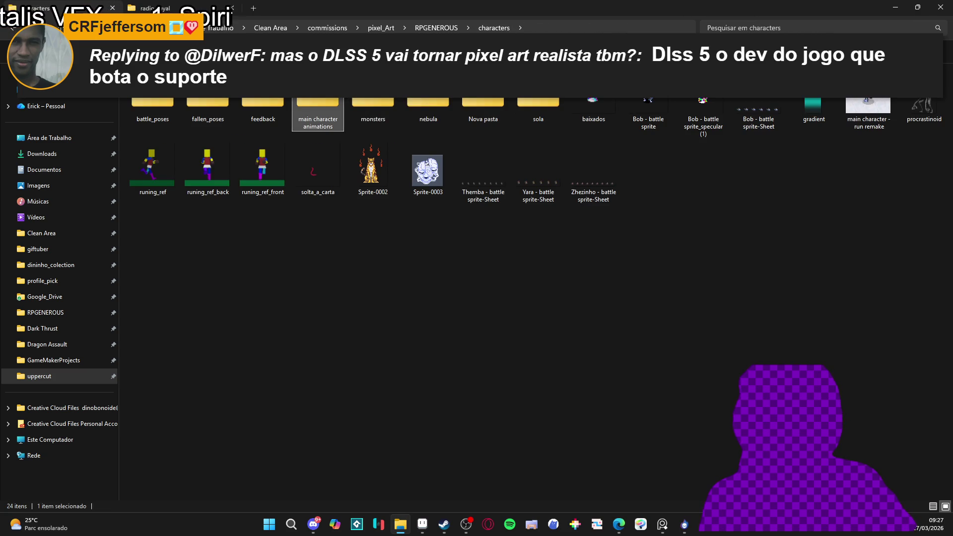
double_click(163, 103)
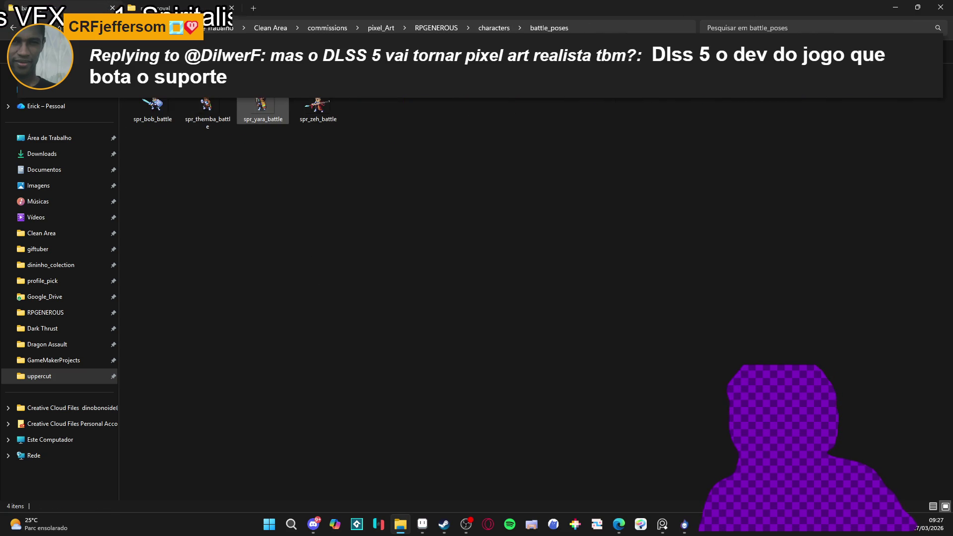
click(283, 110)
Add spr_yara_battle to the SpriteMancer scene at the canvas centre
key(alt+Tab)
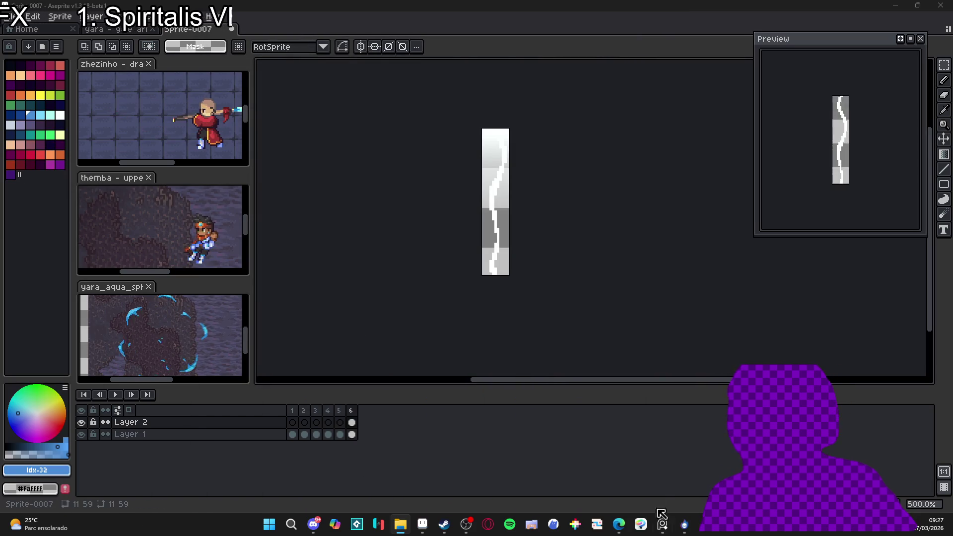
click(683, 526)
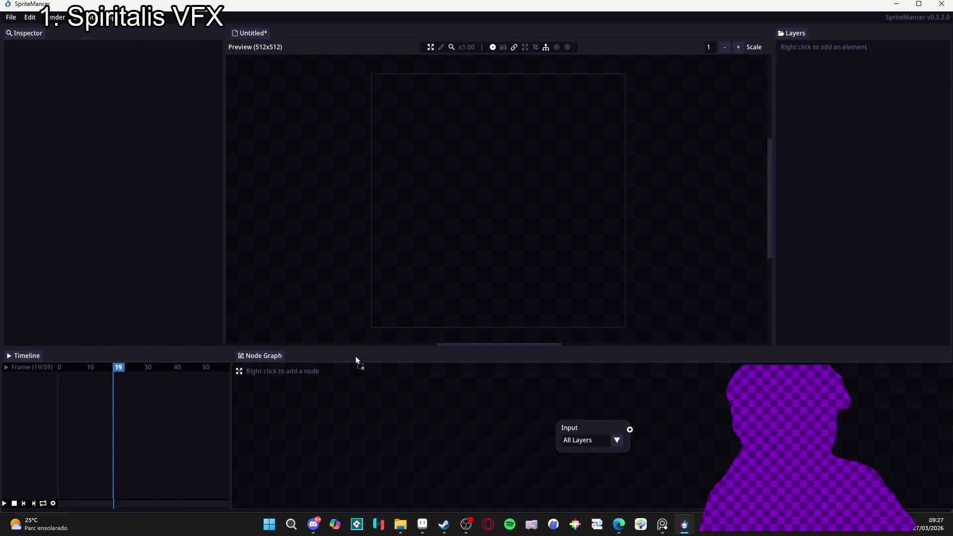
drag(463, 210, 473, 205)
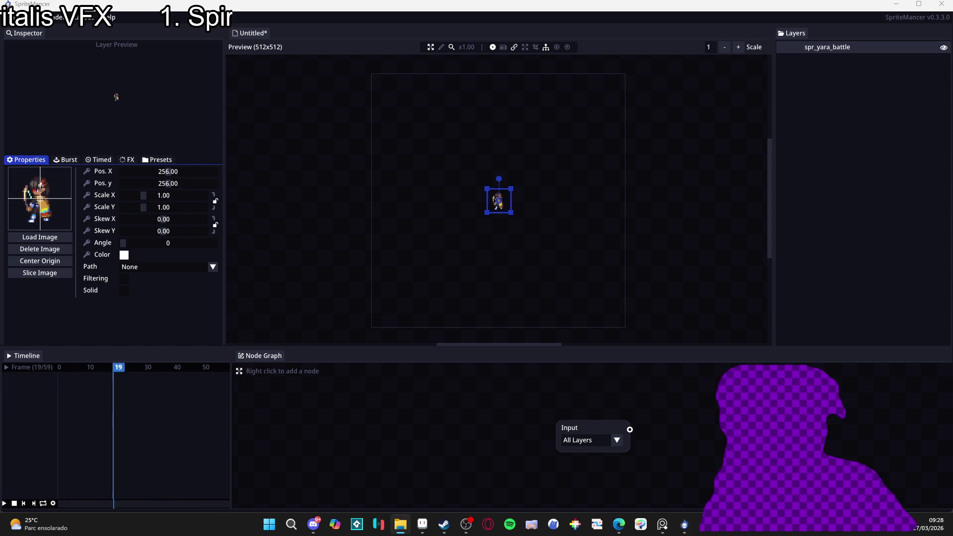
Set the SpriteMancer canvas size to 100x100
click(454, 229)
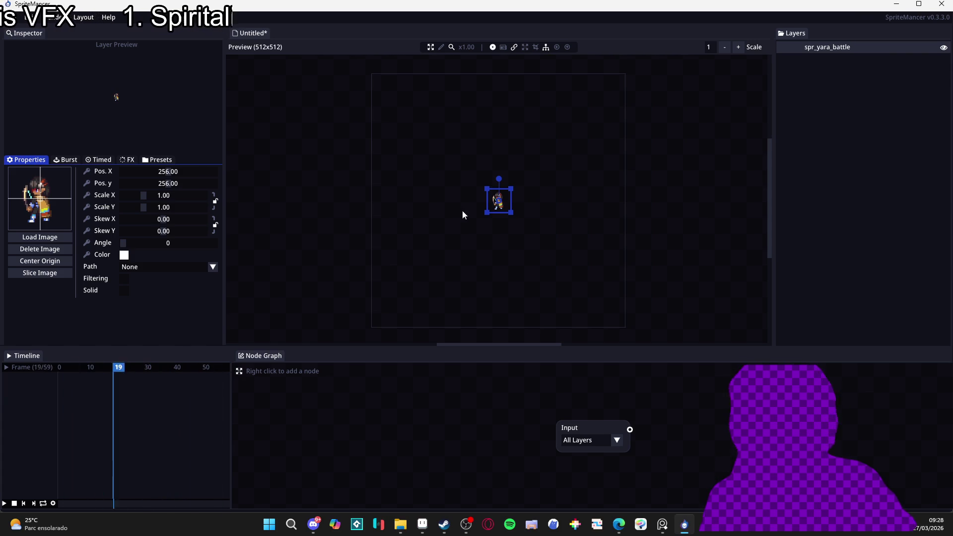
click(54, 17)
click(97, 67)
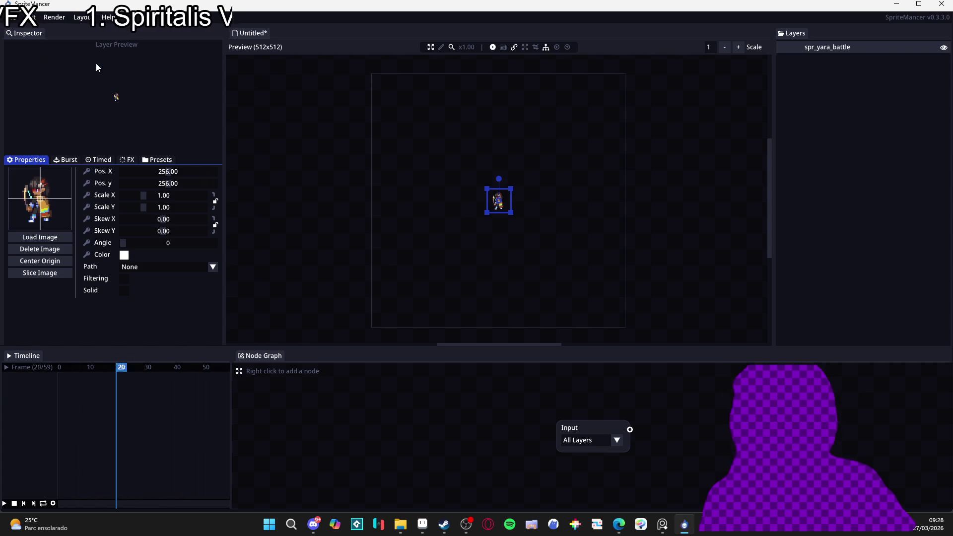
click(55, 17)
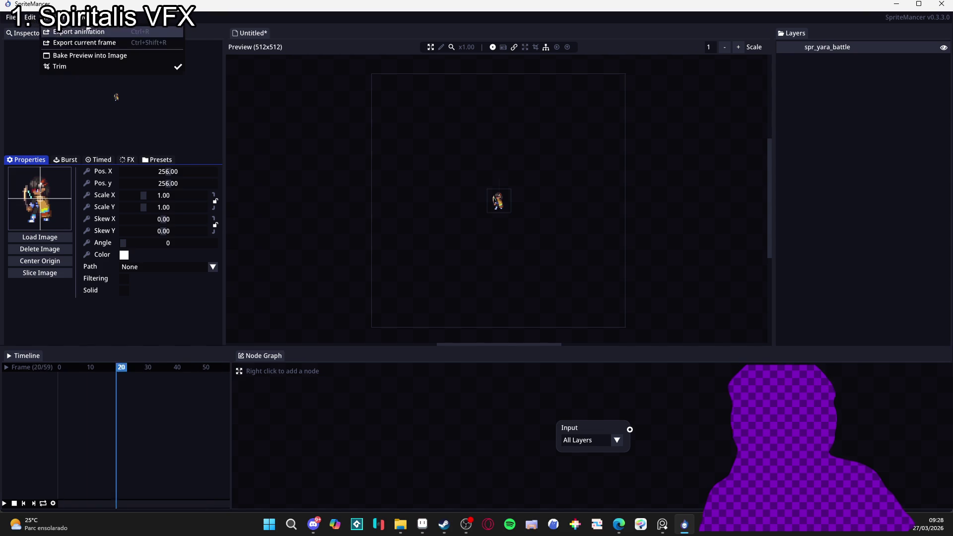
mouse_move(30, 17)
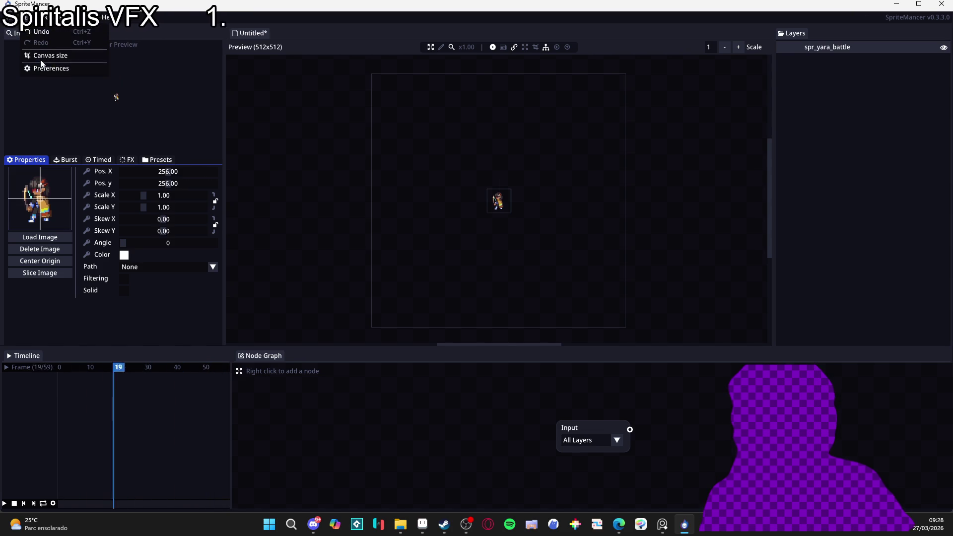
click(45, 55)
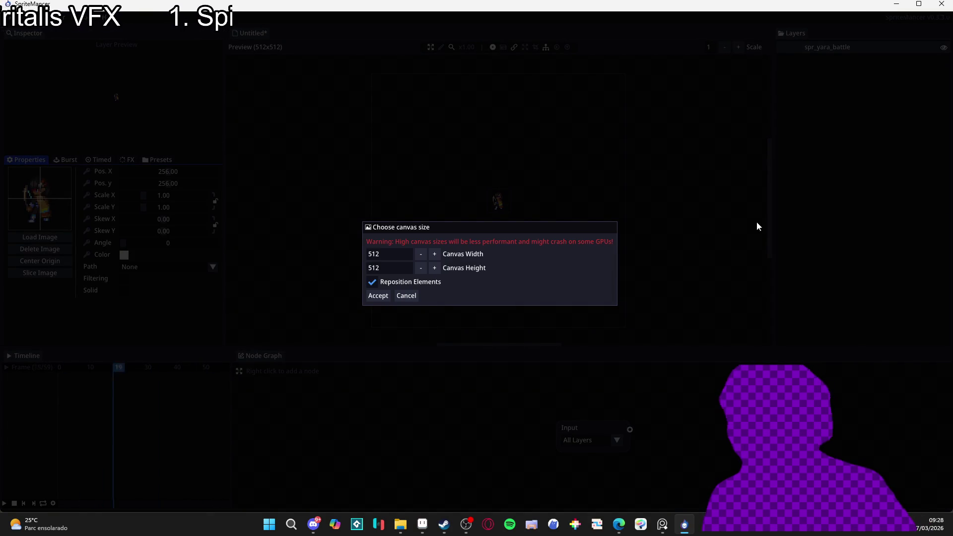
text(0)
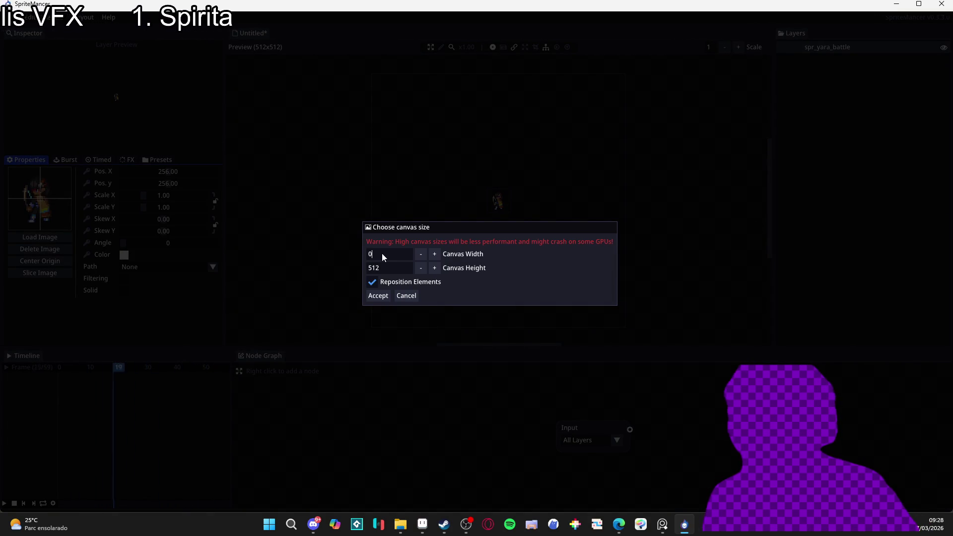
text(10100)
key(Return)
Move Yara lower in the canvas and add a particle emitter just below her feet
scroll(503, 216, up, 5)
drag(503, 217, 507, 262)
click(838, 97)
right_click(838, 99)
mouse_move(866, 118)
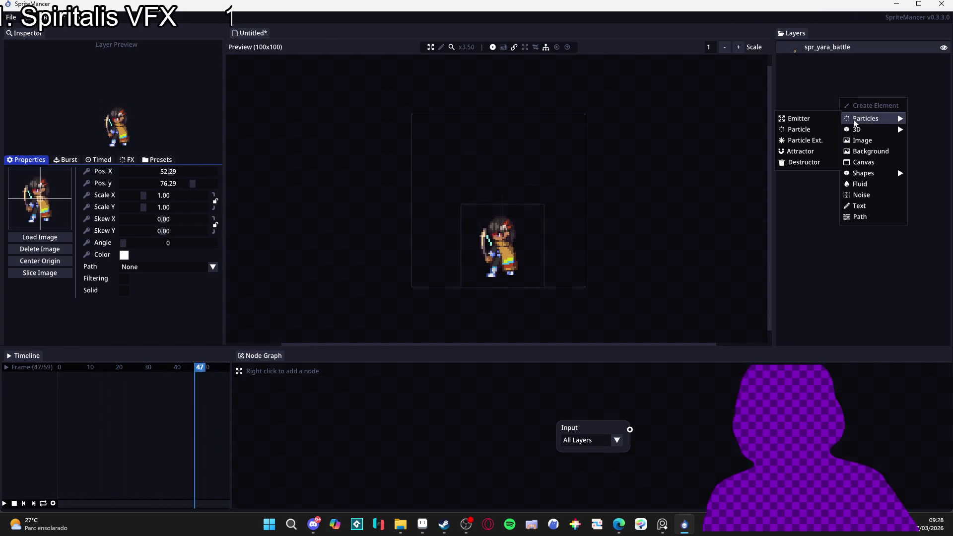
click(825, 119)
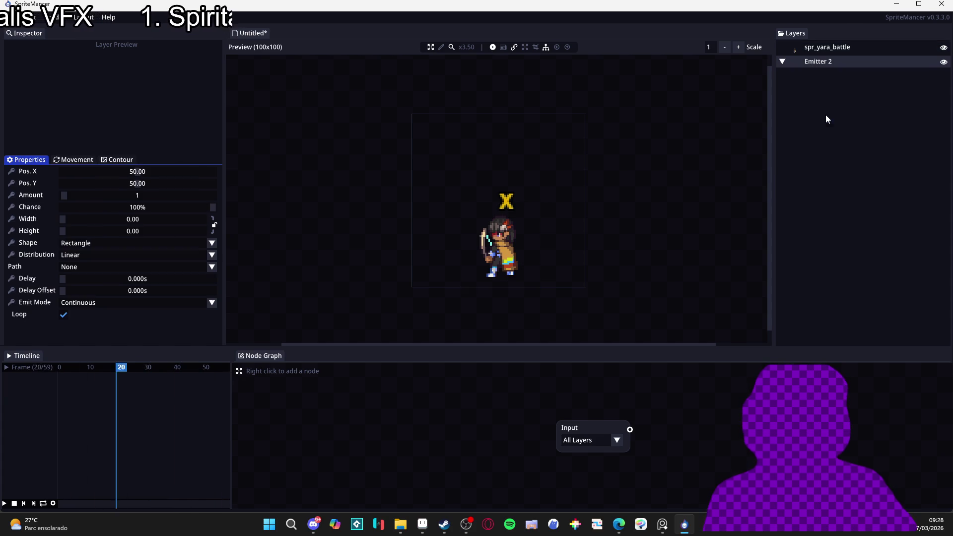
drag(506, 208, 495, 277)
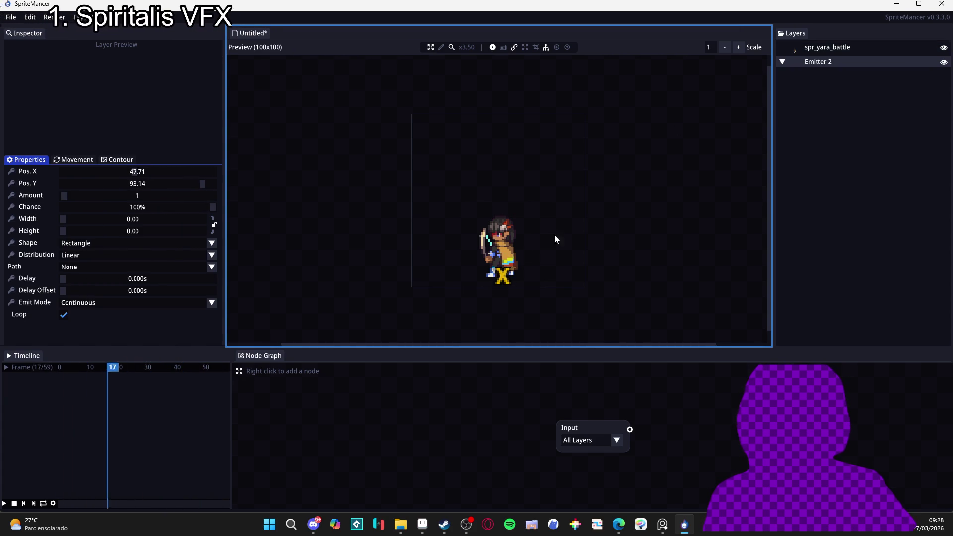
Add a New Particle element under Emitter 2
right_click(839, 61)
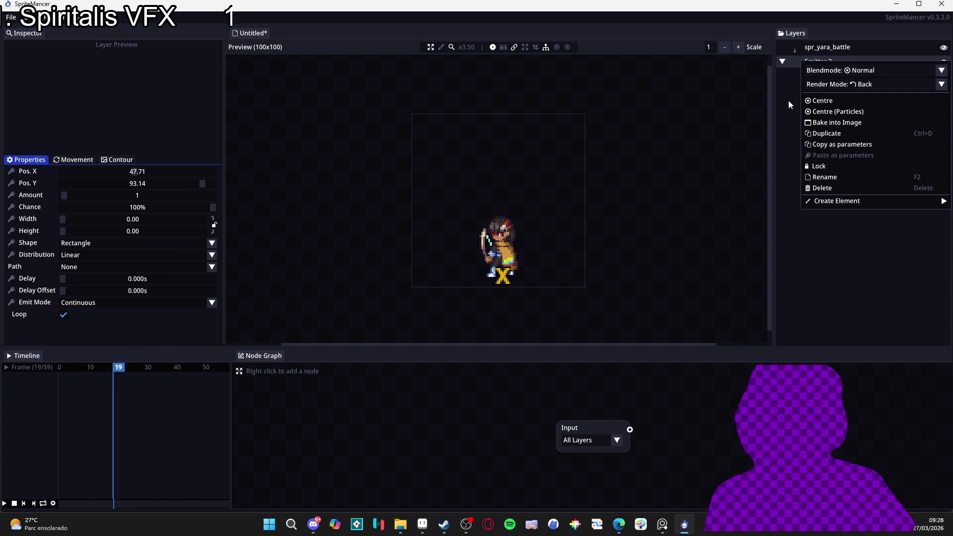
click(793, 70)
right_click(804, 65)
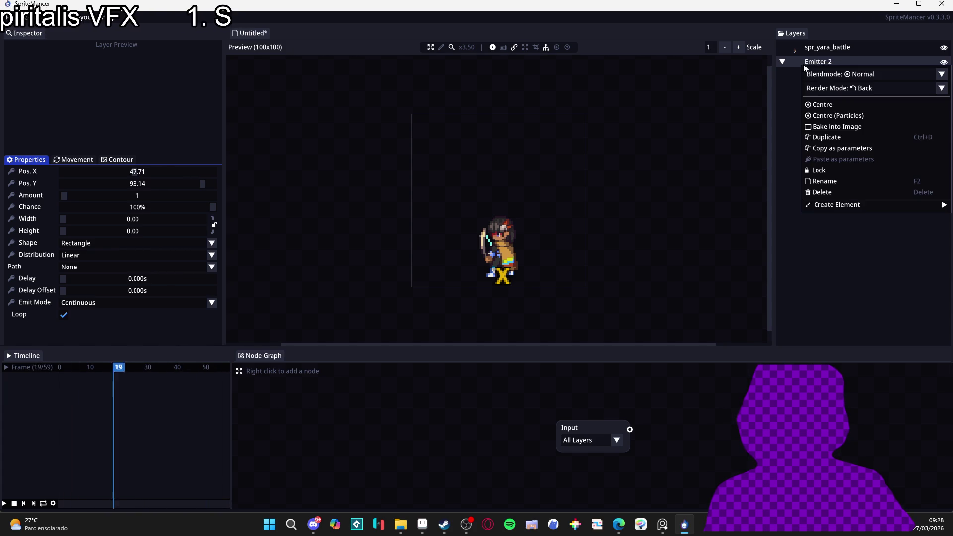
click(784, 64)
right_click(814, 62)
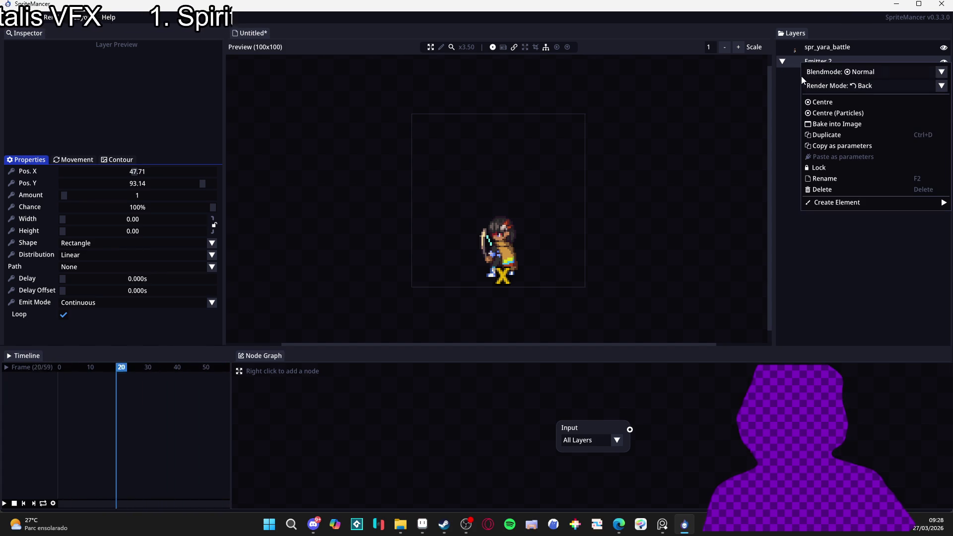
click(793, 87)
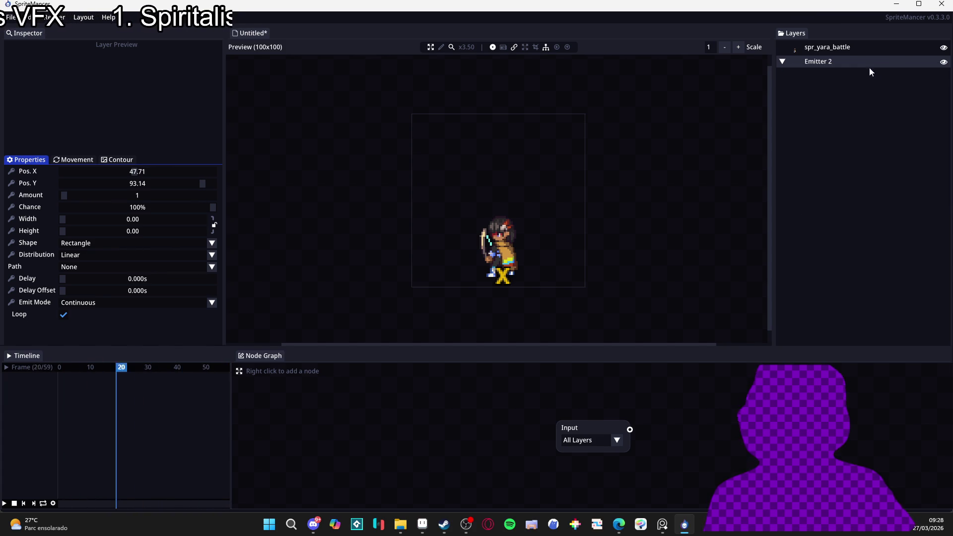
right_click(862, 60)
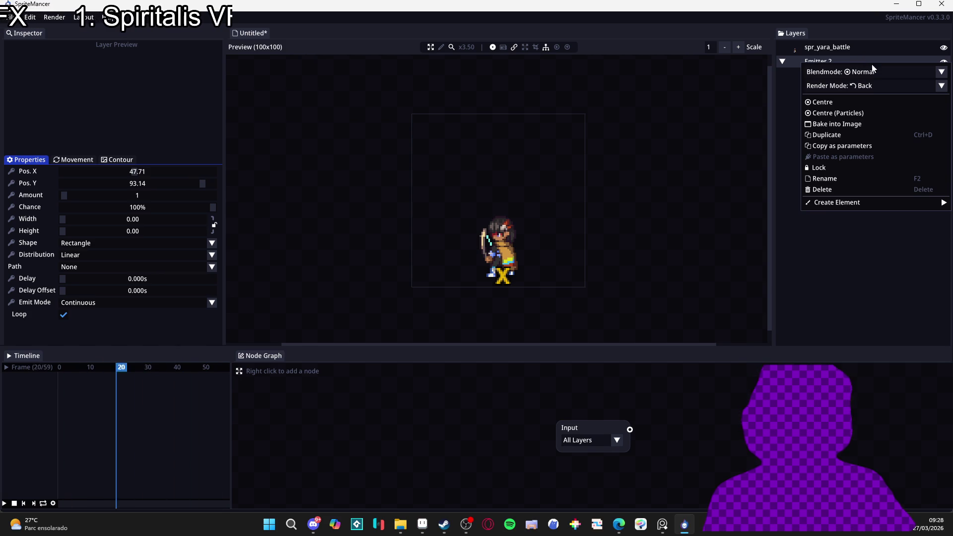
mouse_move(823, 202)
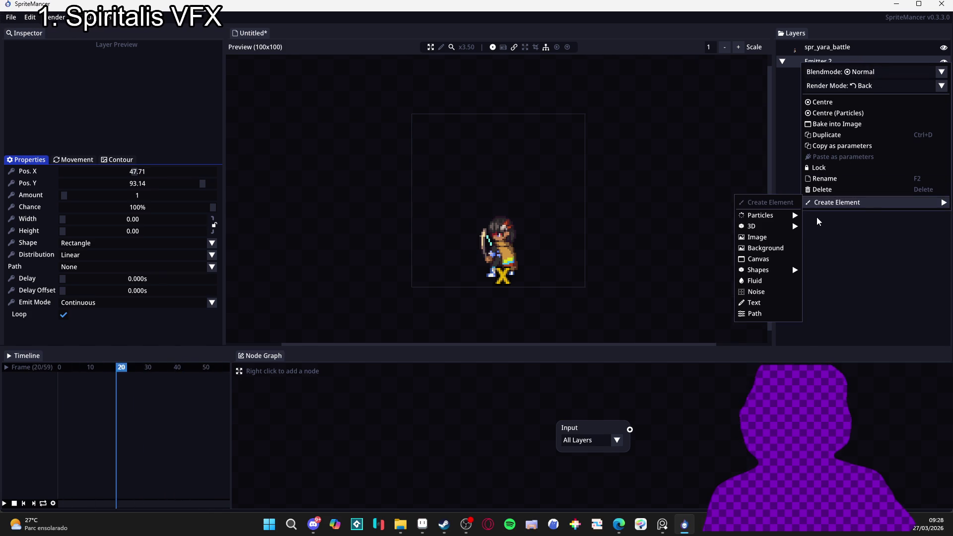
mouse_move(769, 220)
click(830, 228)
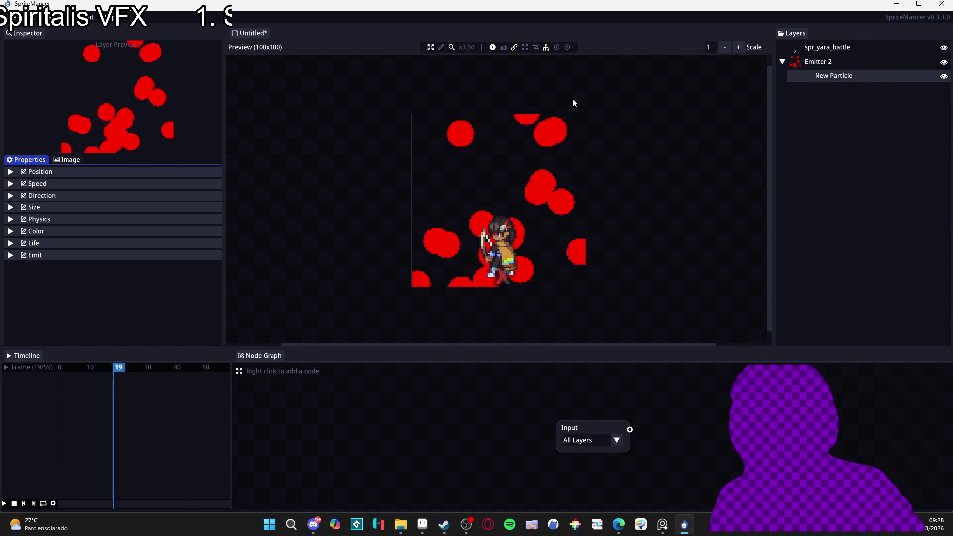
Drag Emitter 2 above spr_yara_battle in the layer stack, then select New Particle
drag(817, 61, 816, 48)
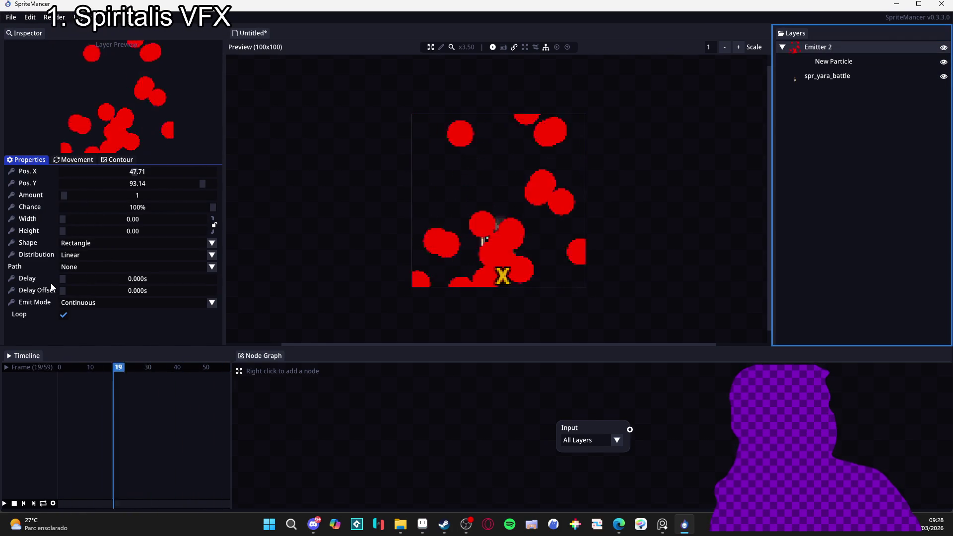
click(77, 161)
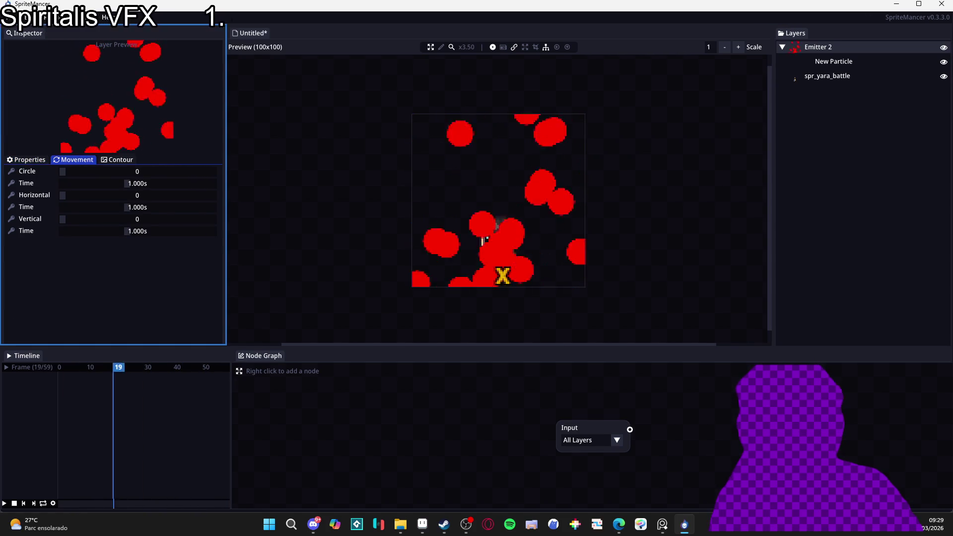
click(856, 63)
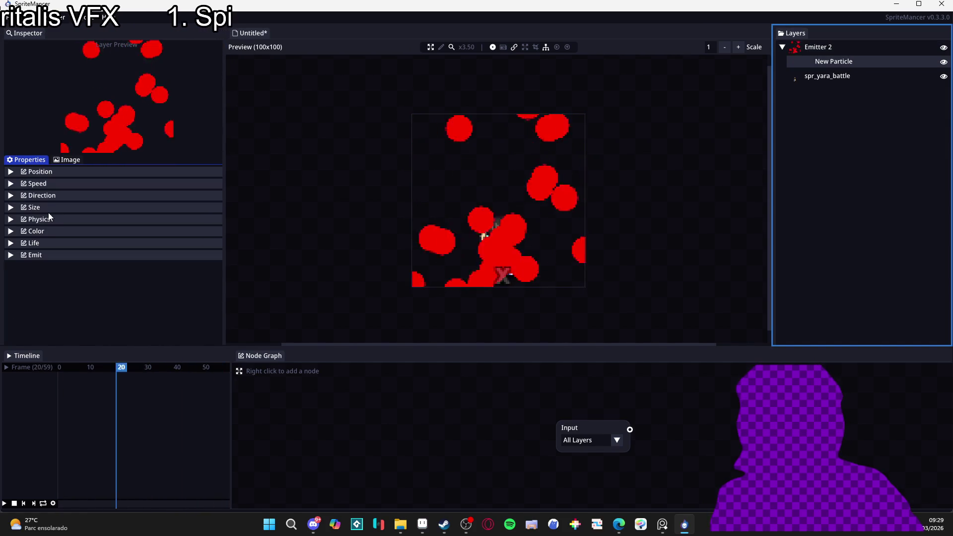
click(43, 231)
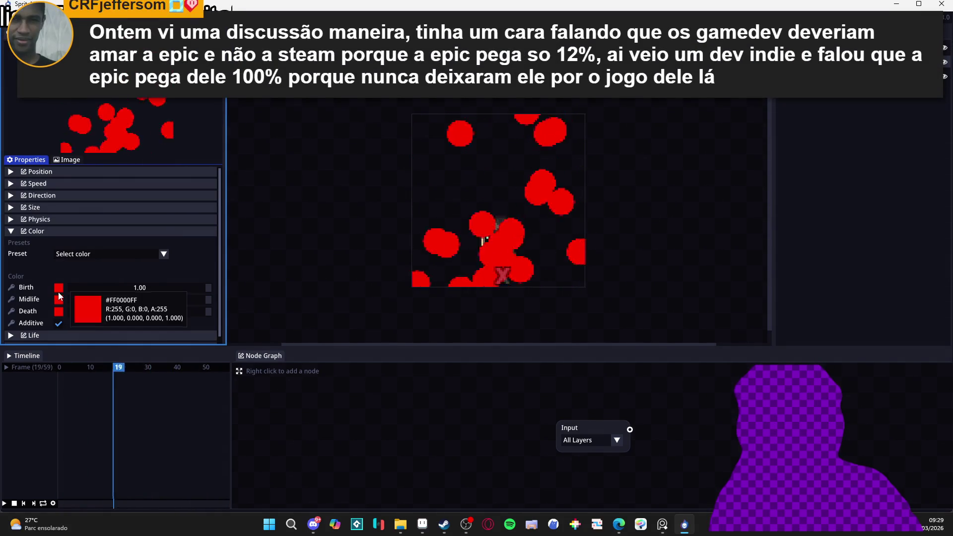
Set the particle Birth colour to white and Midlife to translucent white #FFFEFE71
click(59, 287)
click(59, 299)
click(59, 299)
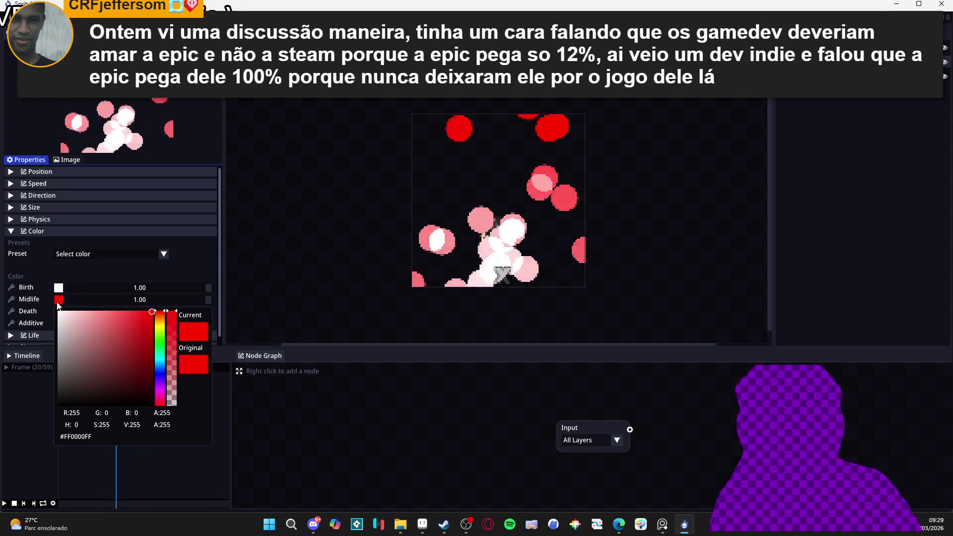
click(59, 358)
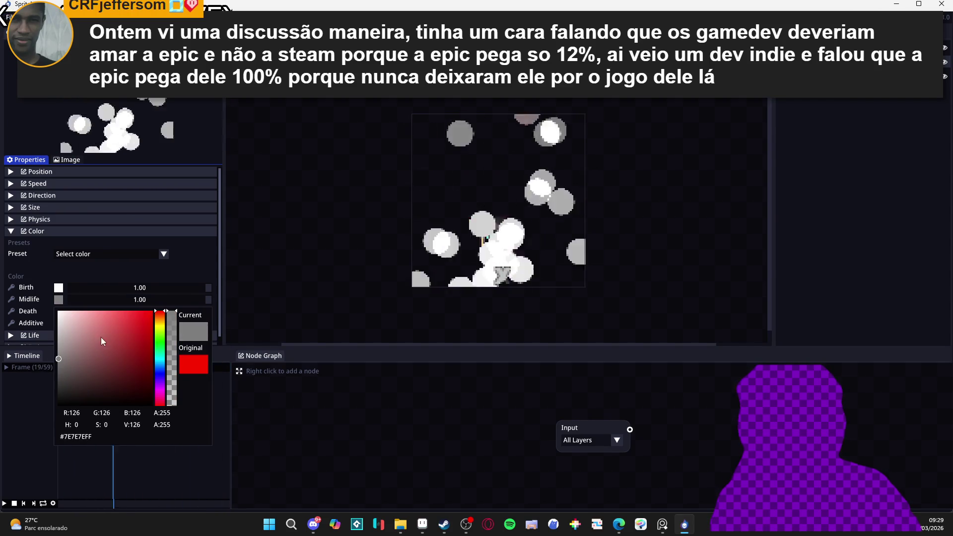
drag(106, 338, 59, 311)
click(172, 367)
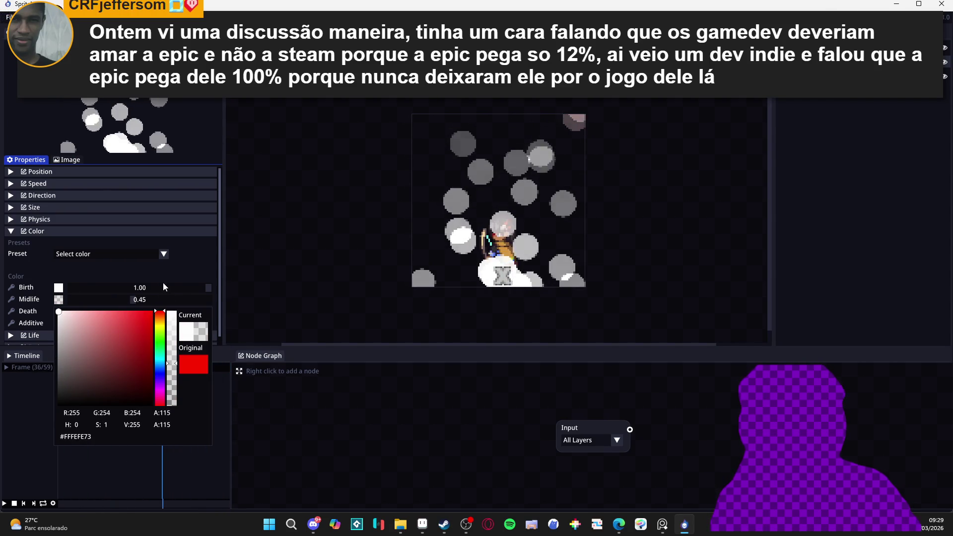
click(109, 306)
Set the Death colour to fully transparent white #FFFEFE00
click(58, 311)
click(58, 323)
click(171, 418)
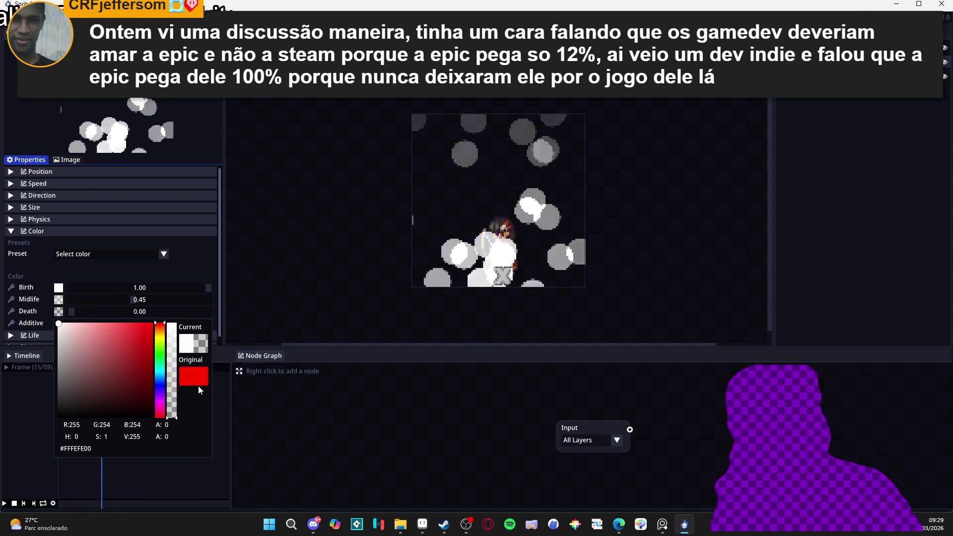
mouse_move(199, 384)
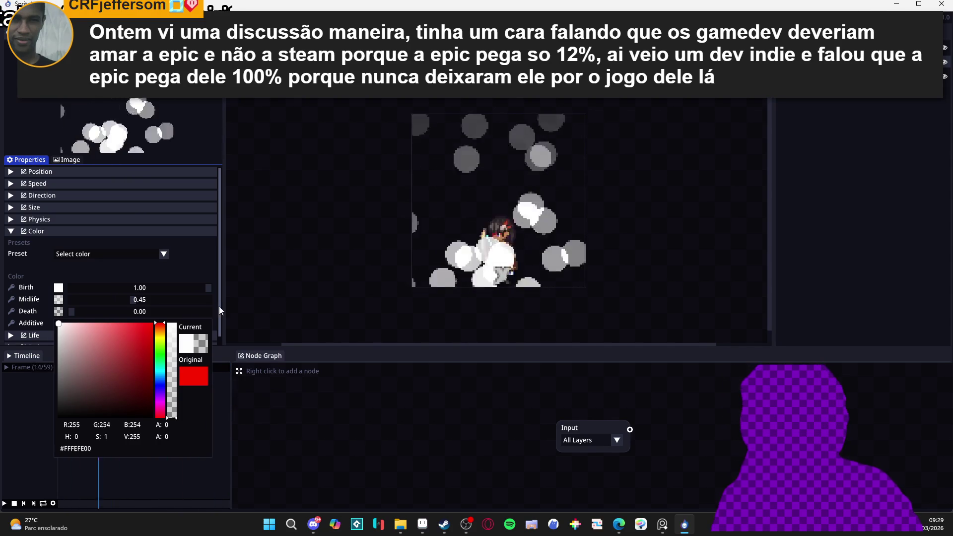
click(185, 266)
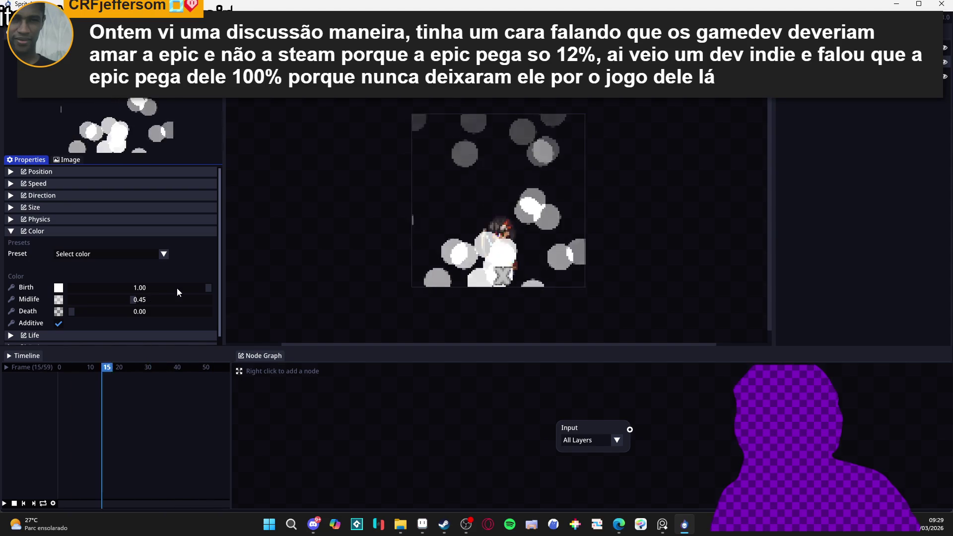
mouse_move(207, 291)
mouse_down()
mouse_move(174, 290)
mouse_move(233, 288)
mouse_up()
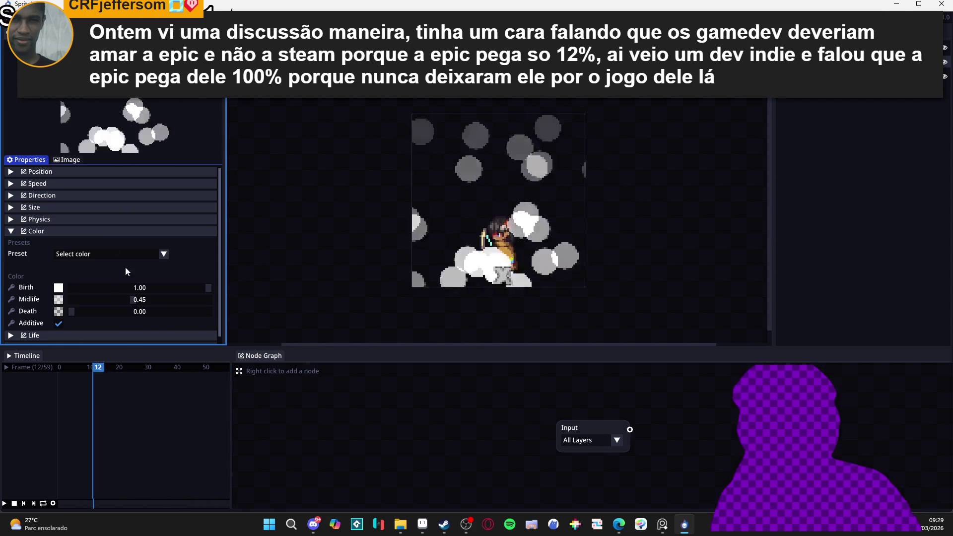
scroll(39, 288, down, 1)
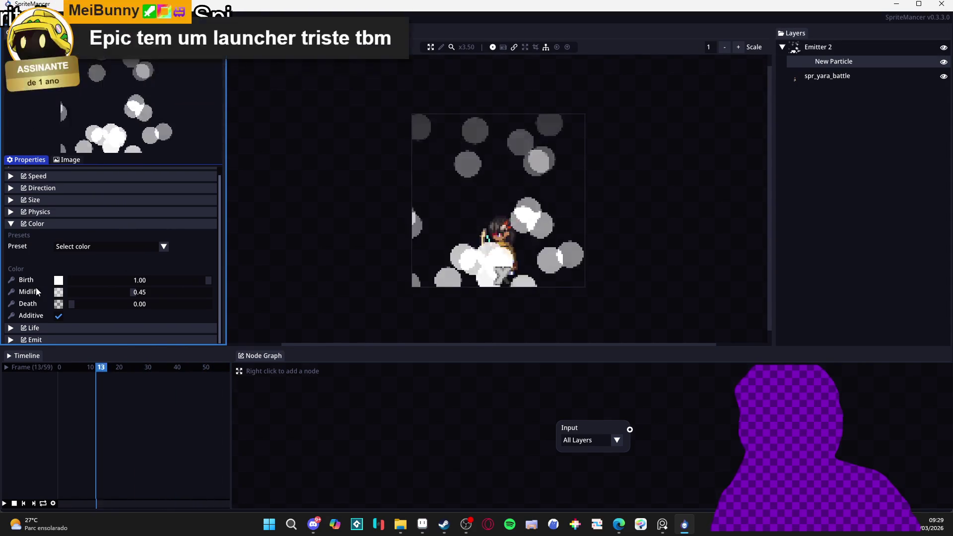
Check the particle Size section, then show Emitter 2's position and spawn-shape settings
scroll(39, 285, up, 1)
scroll(40, 293, down, 1)
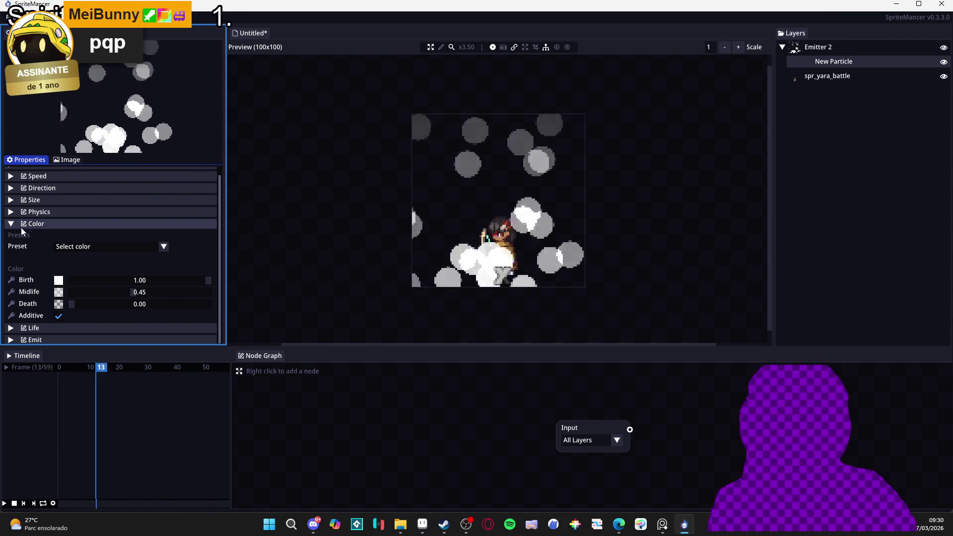
scroll(21, 227, up, 1)
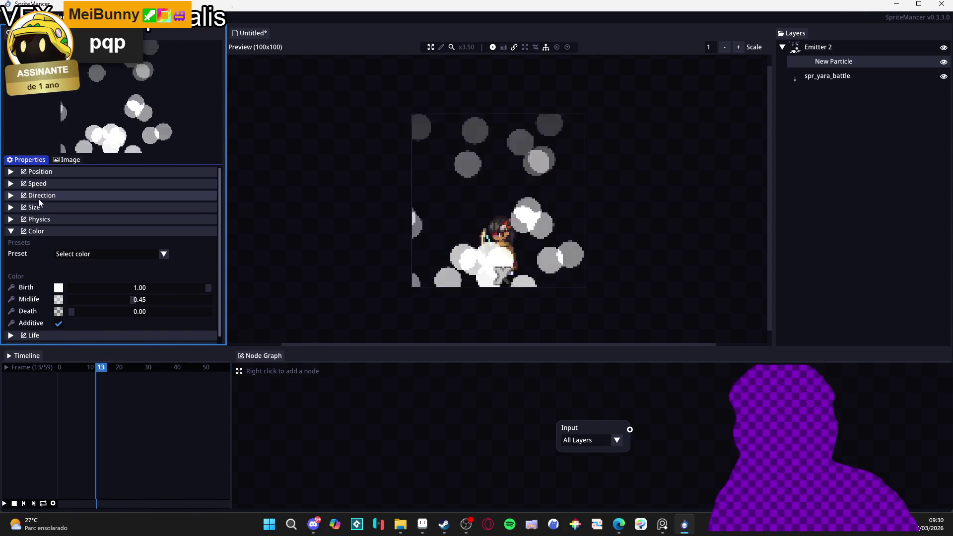
click(56, 206)
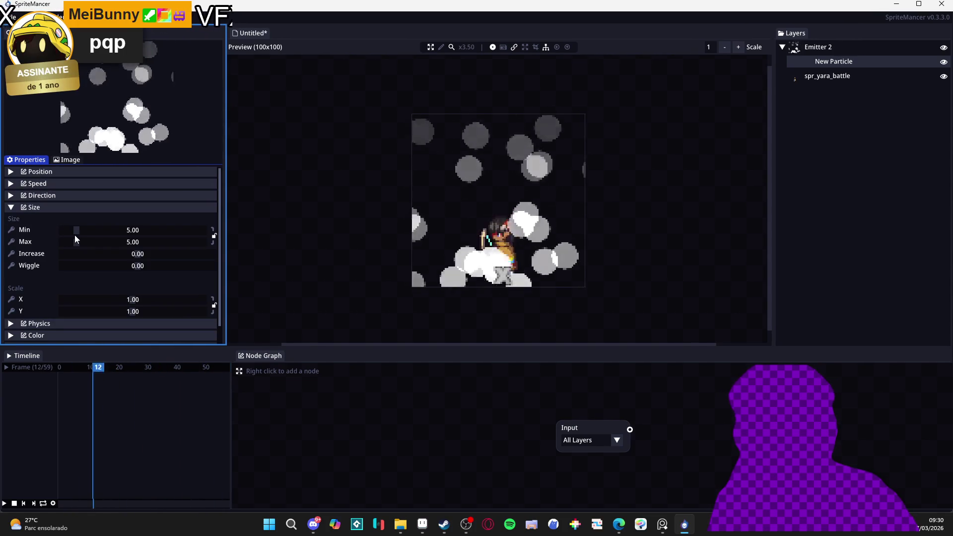
click(49, 207)
click(49, 210)
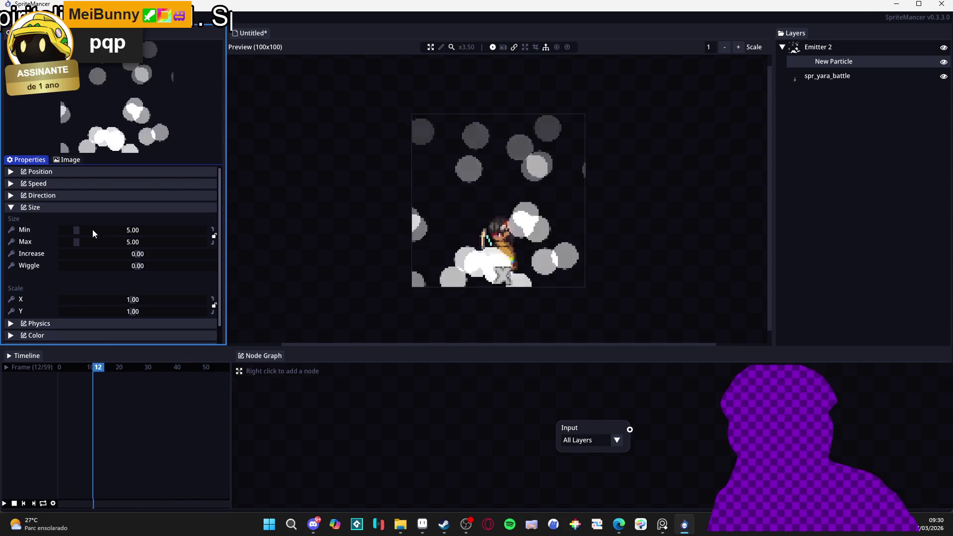
click(82, 207)
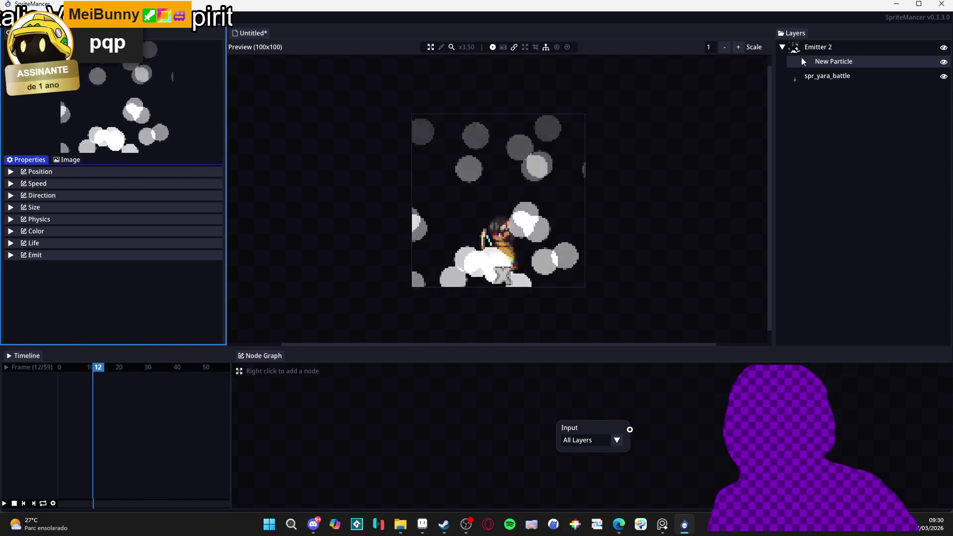
click(816, 48)
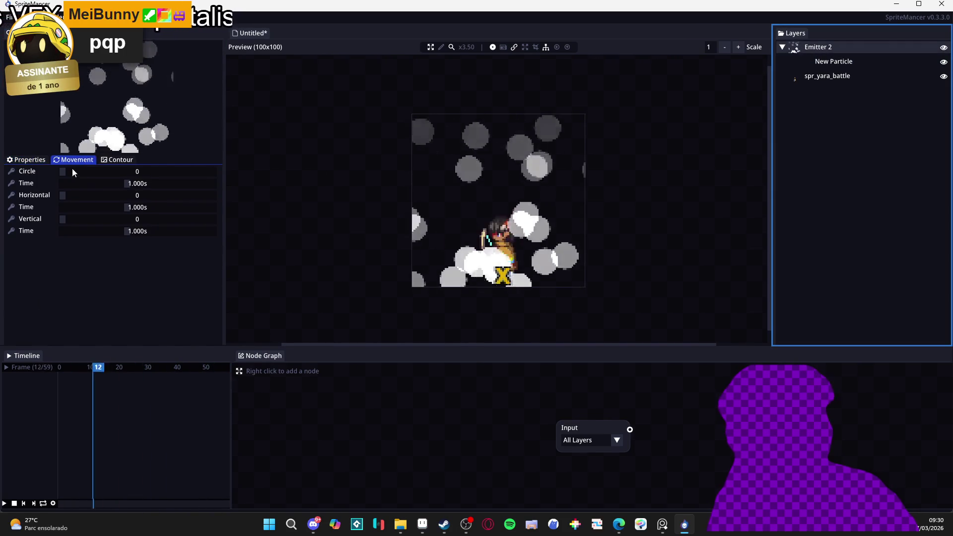
click(28, 160)
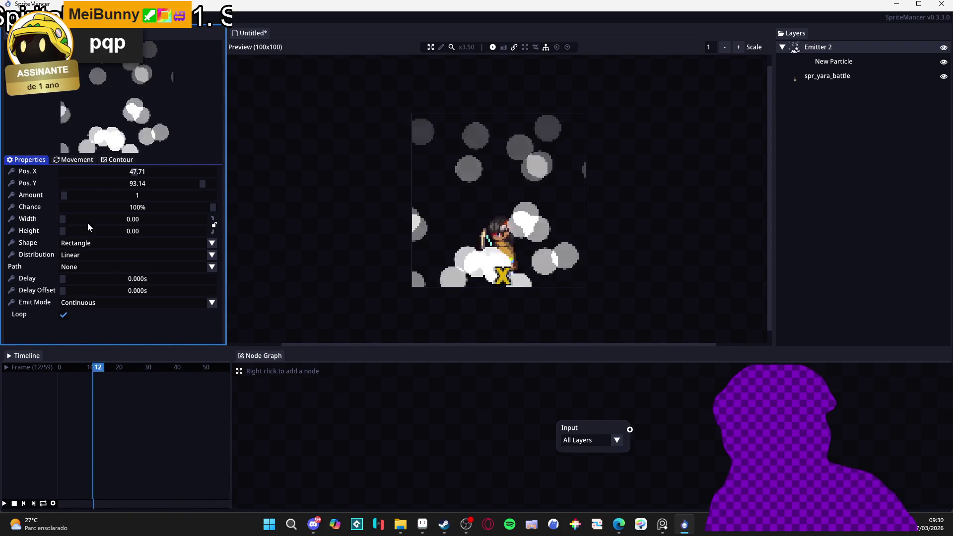
Hide the emitter origin marker and keep the rectangle spawn shape
click(492, 48)
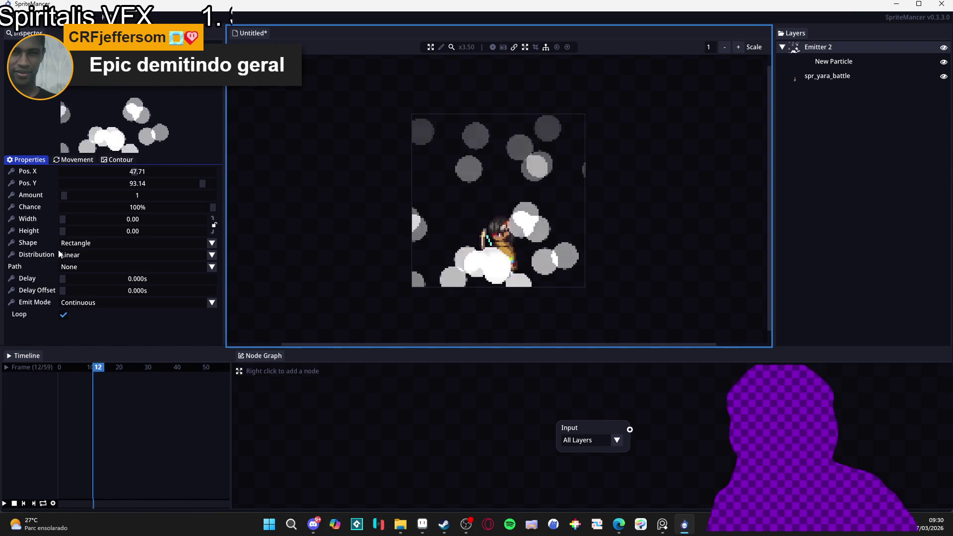
click(82, 243)
click(82, 243)
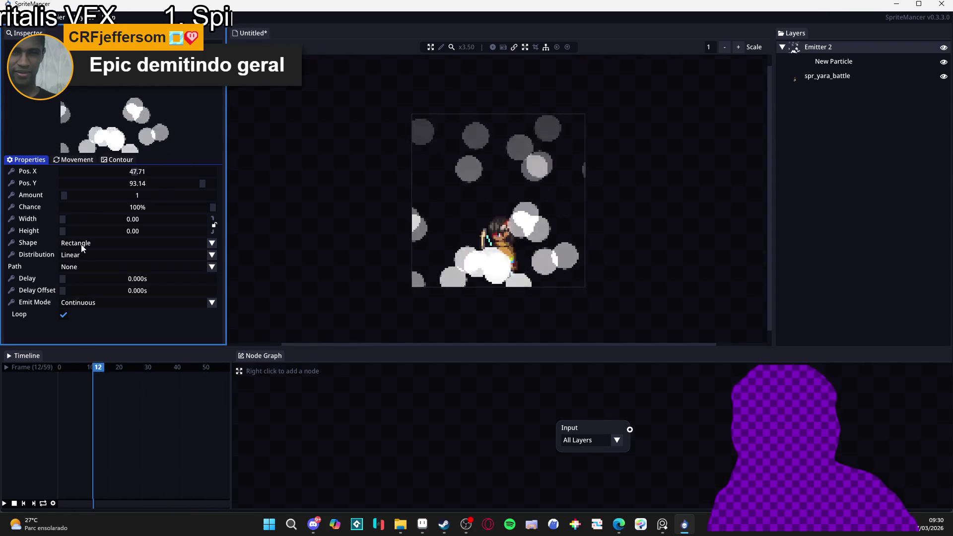
click(81, 243)
click(78, 253)
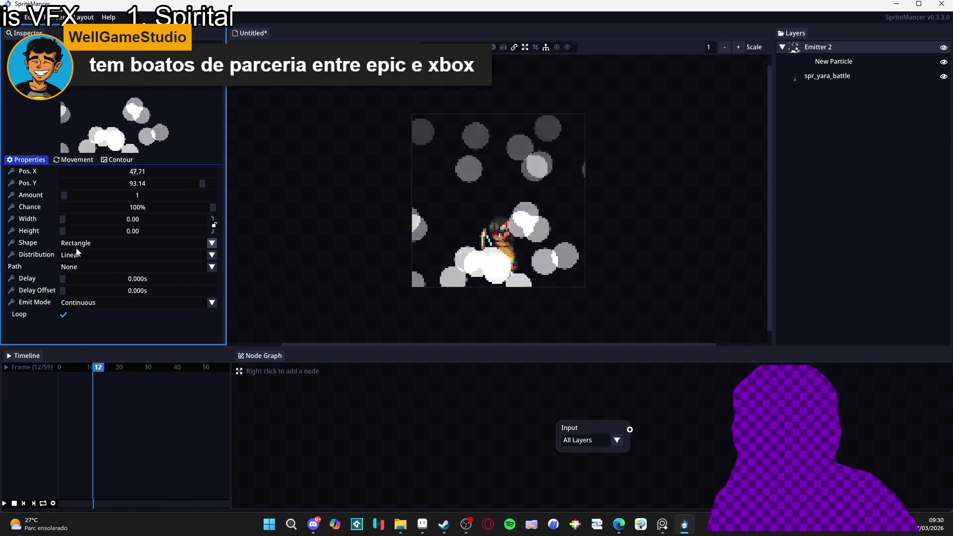
Widen the spawn area to width 19.08 and move it to X 52, Y 92.29 under Yara's feet
click(80, 219)
drag(80, 219, 80, 220)
scroll(80, 218, up, 15)
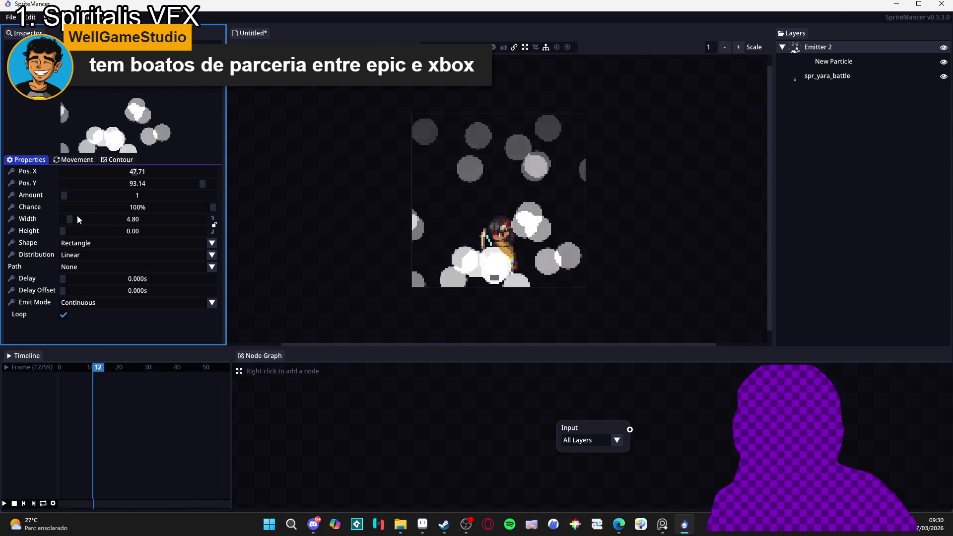
mouse_move(66, 218)
mouse_down()
mouse_move(102, 219)
mouse_move(89, 219)
mouse_up()
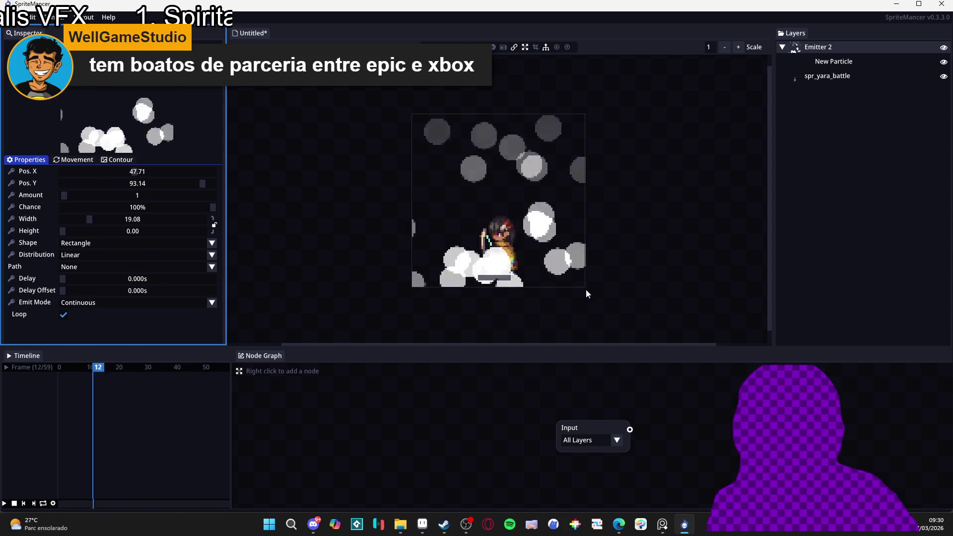
drag(516, 284, 505, 278)
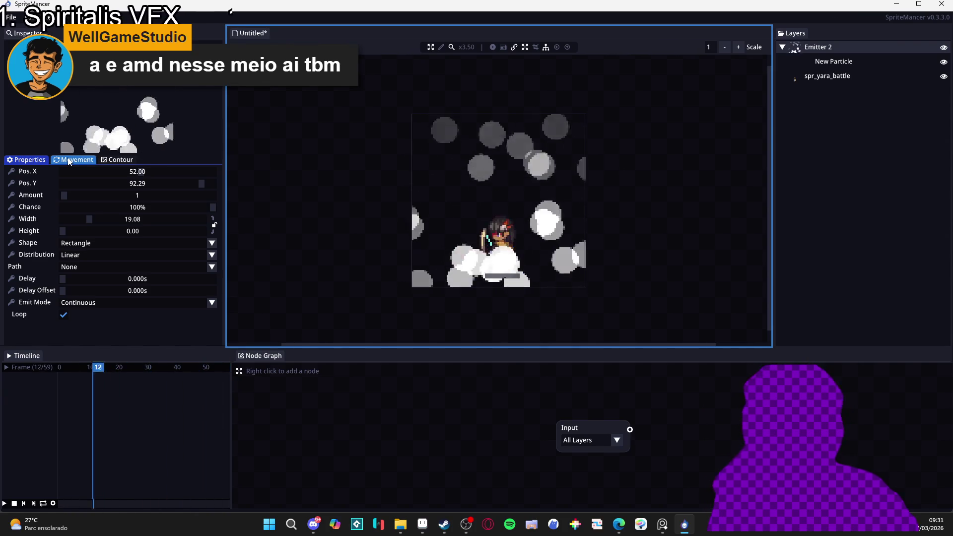
click(84, 162)
click(36, 162)
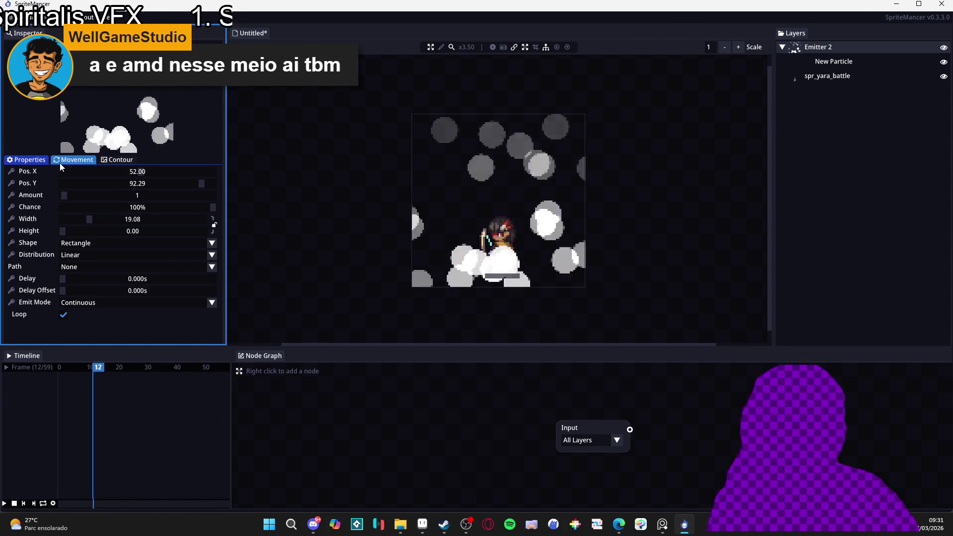
Select New Particle and look through its Position, Speed and Direction settings
click(847, 62)
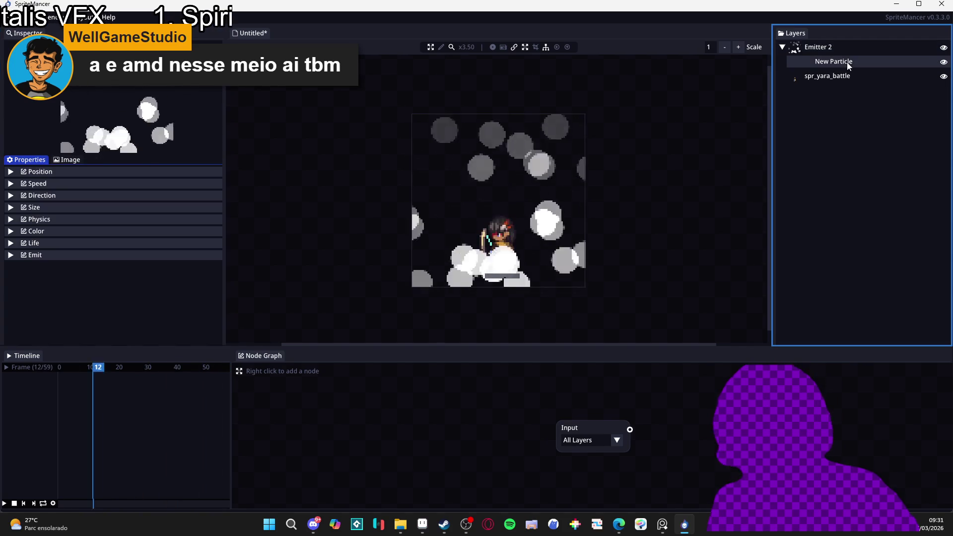
click(76, 169)
click(68, 173)
click(63, 183)
click(11, 184)
click(11, 196)
click(11, 197)
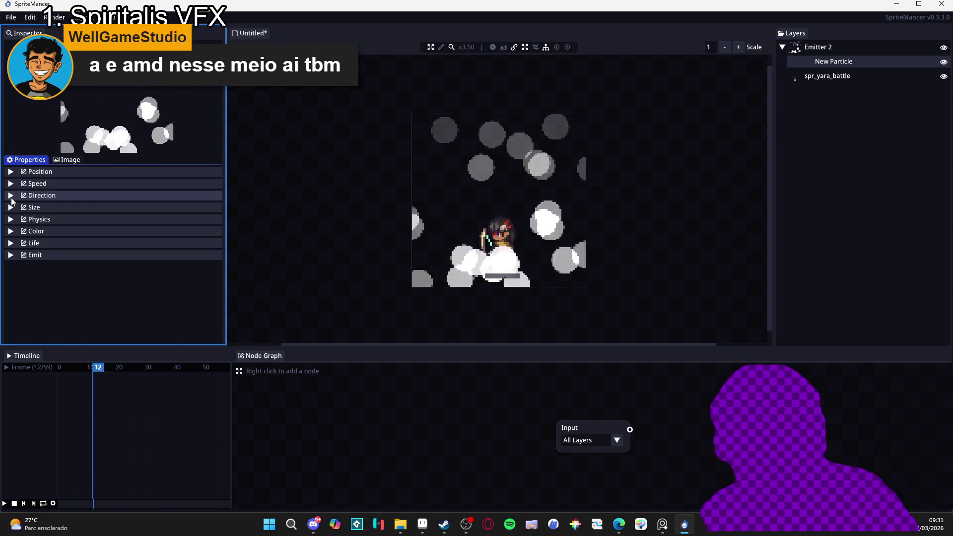
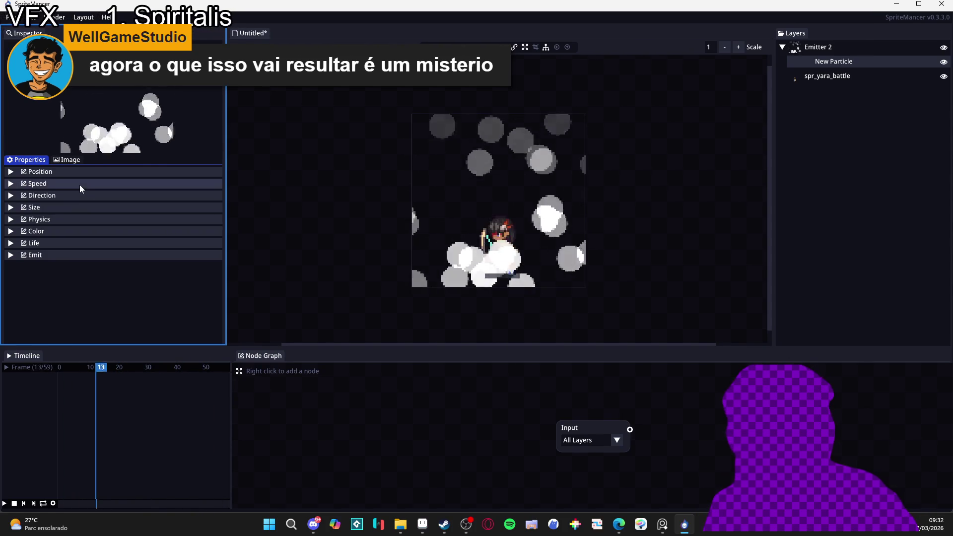
Select Emitter 2 and review its general and Movement settings
click(814, 48)
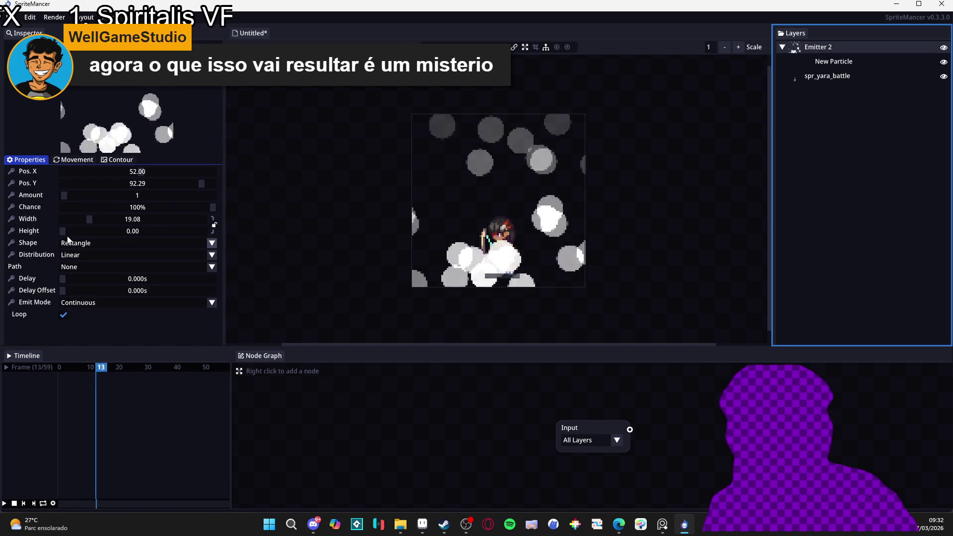
click(63, 160)
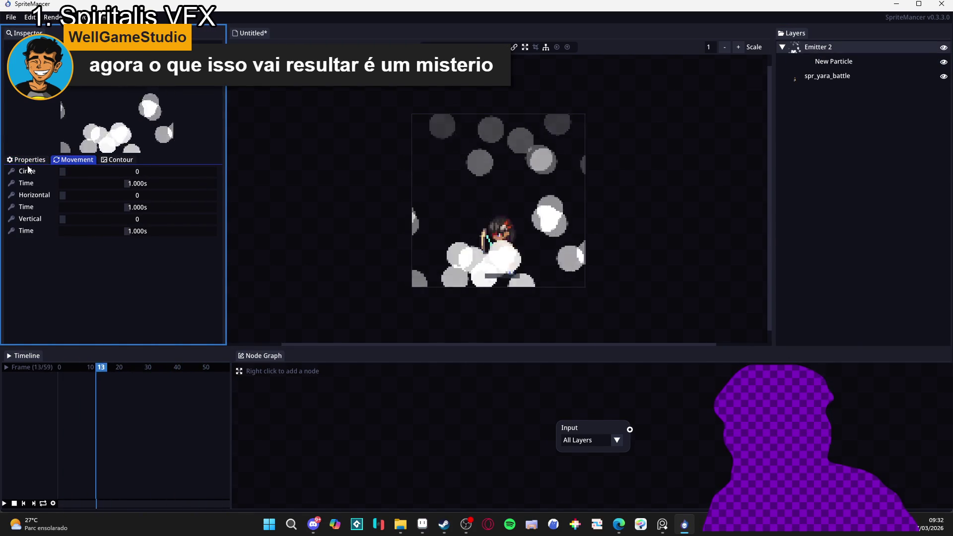
click(33, 160)
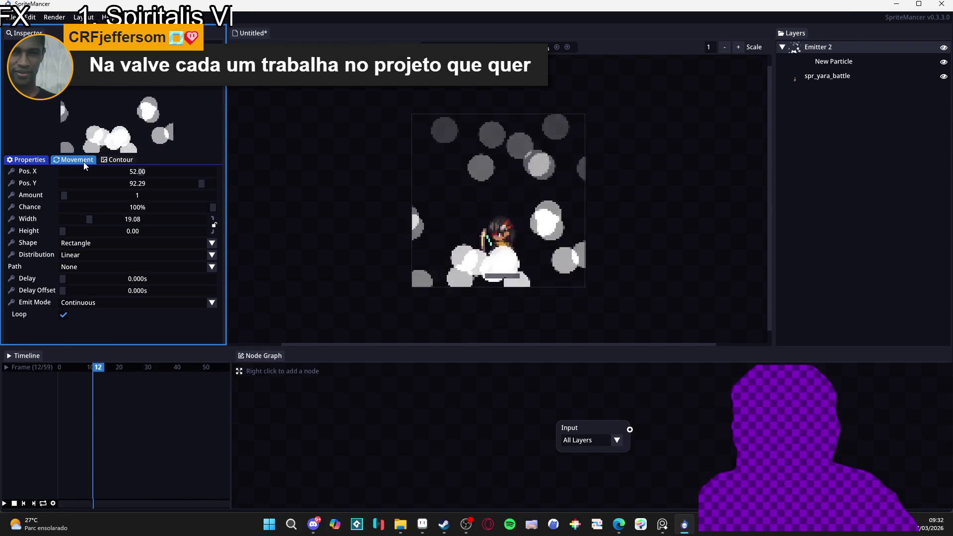
click(83, 162)
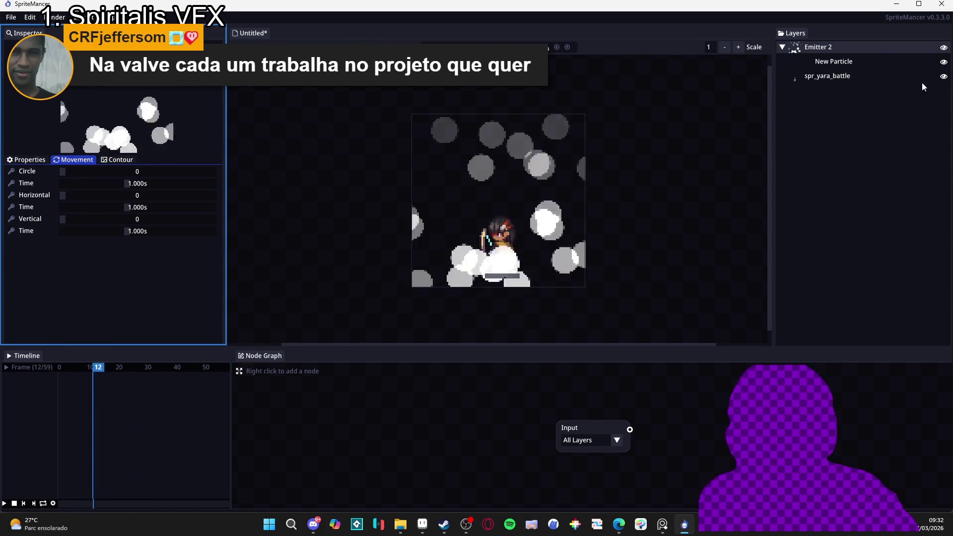
Select the New Particle layer and expand its Speed section, showing Min and Max 3.00
click(838, 64)
click(63, 185)
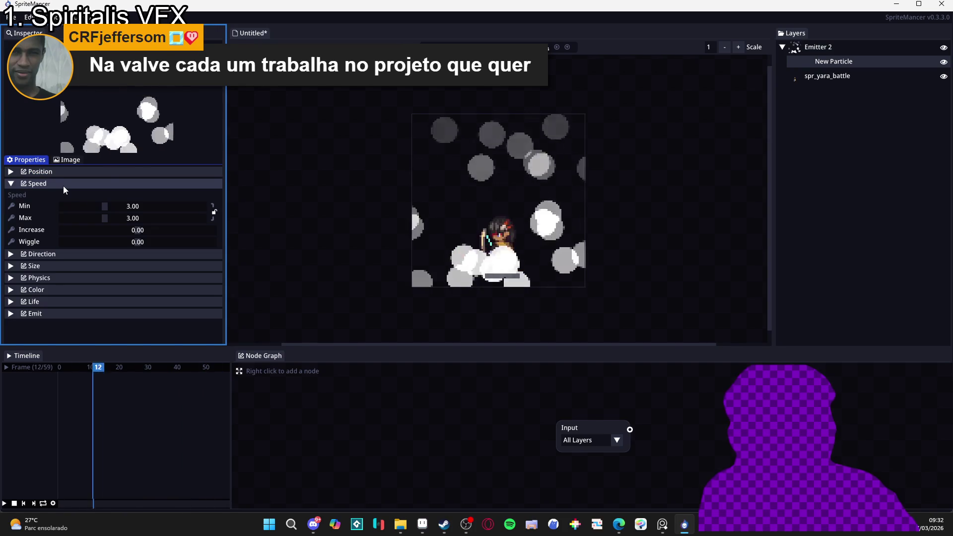
click(52, 253)
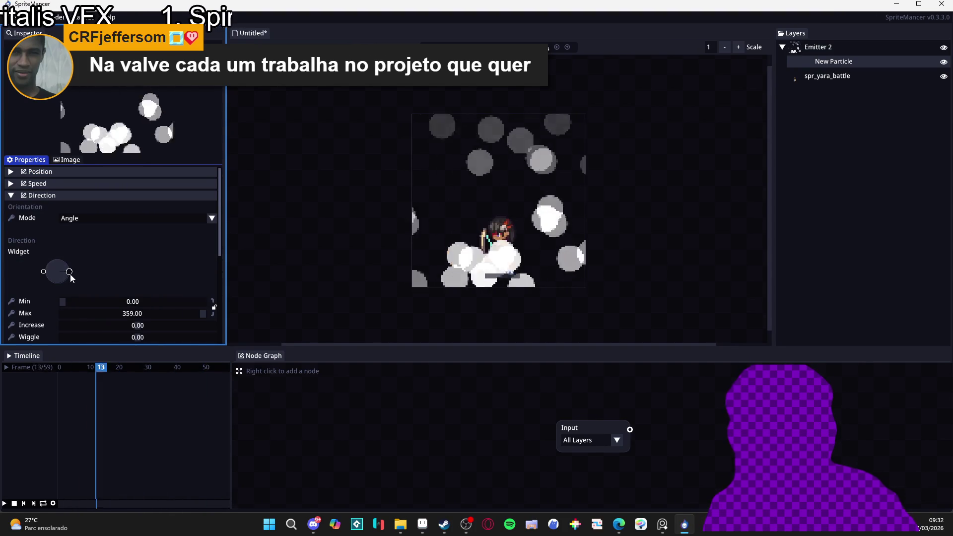
Narrow New Particle's direction Min and Max to about 72.35 and 100.92 so puffs rise straight up
drag(69, 271, 49, 243)
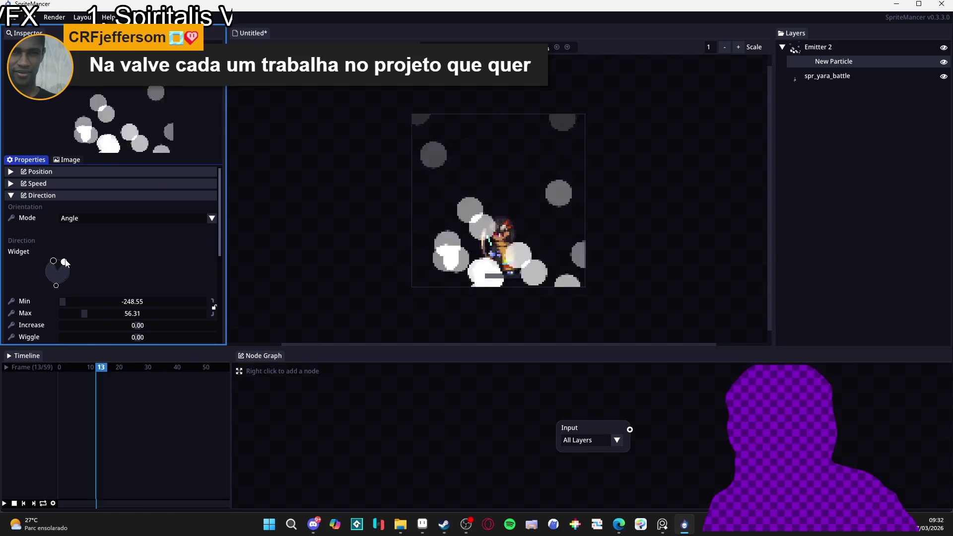
mouse_move(64, 299)
mouse_down()
mouse_move(92, 296)
mouse_move(128, 311)
mouse_move(97, 300)
mouse_up()
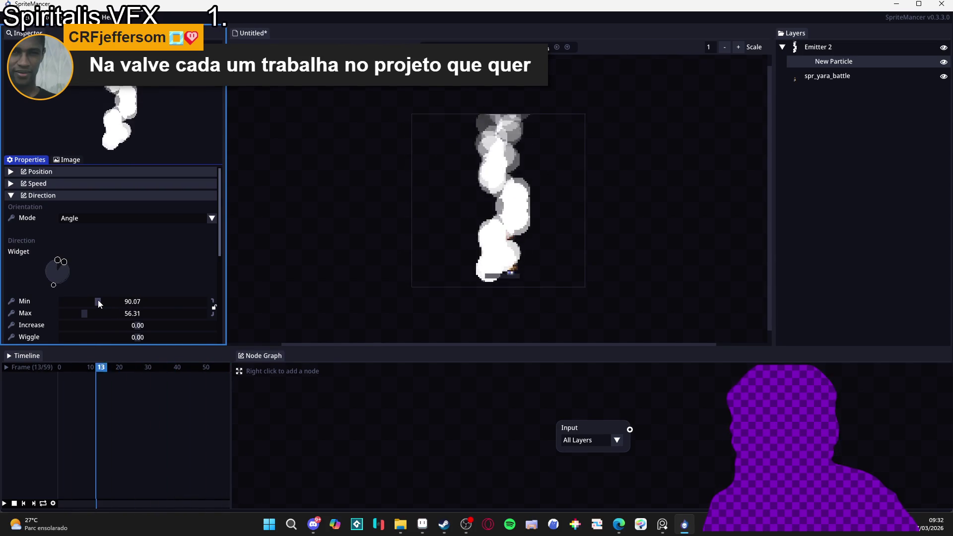
double_click(97, 299)
click(97, 299)
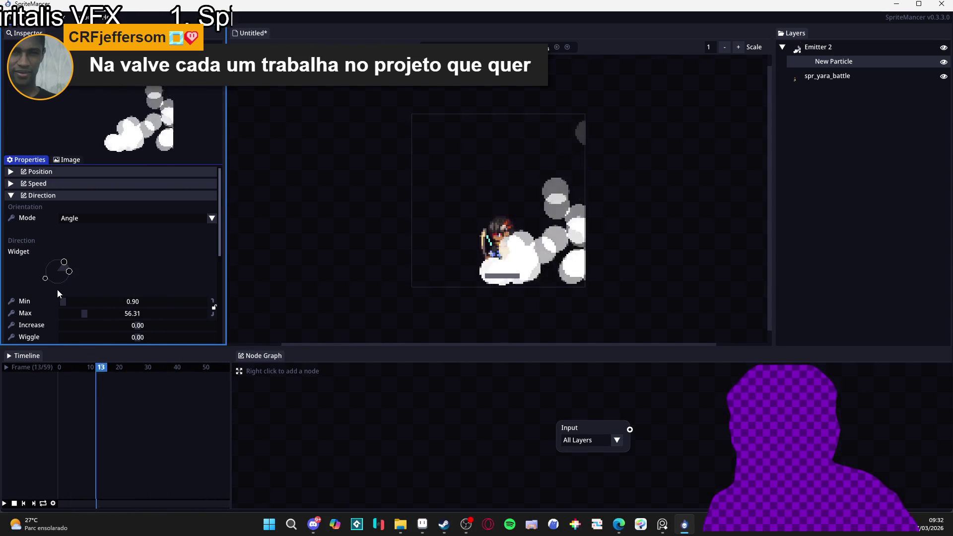
mouse_move(59, 289)
mouse_down()
mouse_move(188, 308)
mouse_move(89, 294)
mouse_move(105, 304)
mouse_move(96, 313)
mouse_up()
click(103, 314)
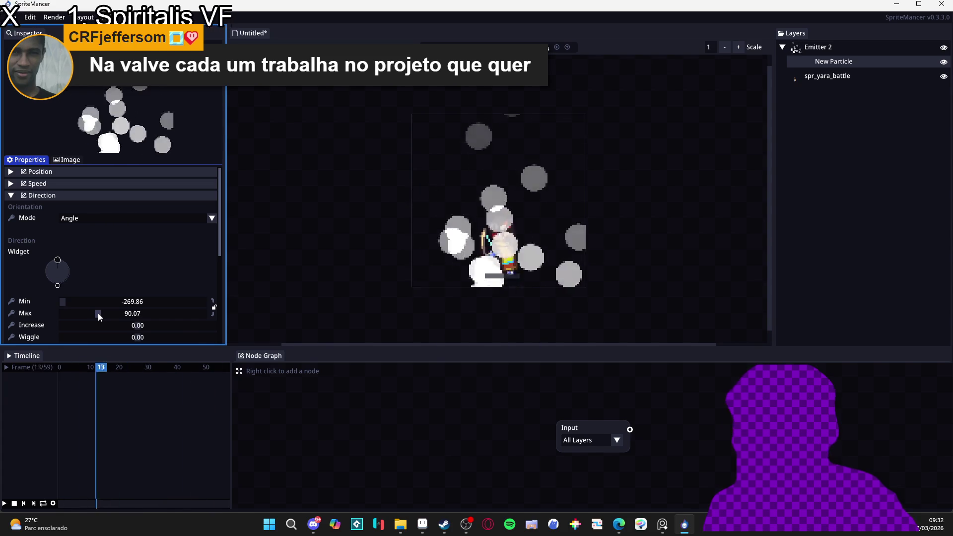
drag(58, 285, 57, 262)
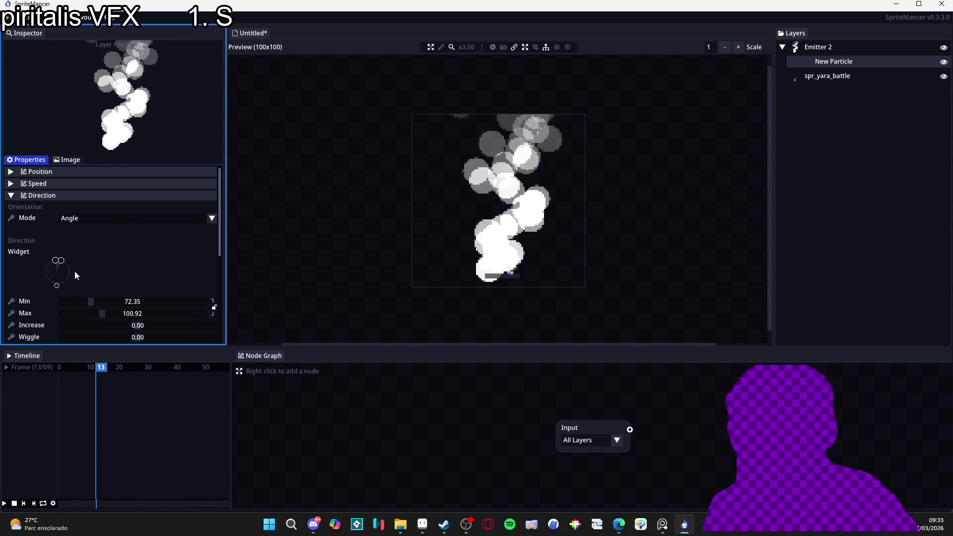
click(79, 195)
Use the small dot from the 01_Simple library as the particle image, then reselect New Particle's Properties
click(66, 160)
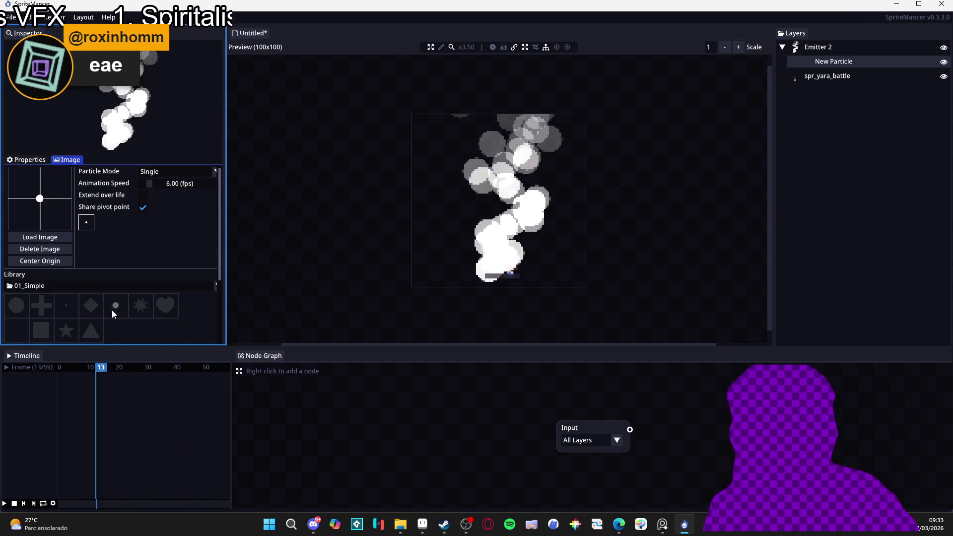
scroll(102, 306, down, 3)
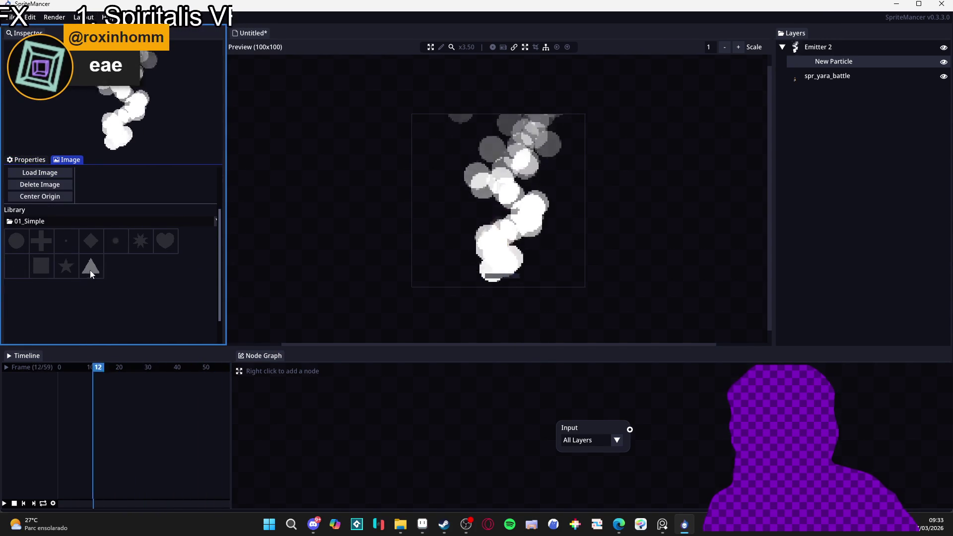
click(70, 243)
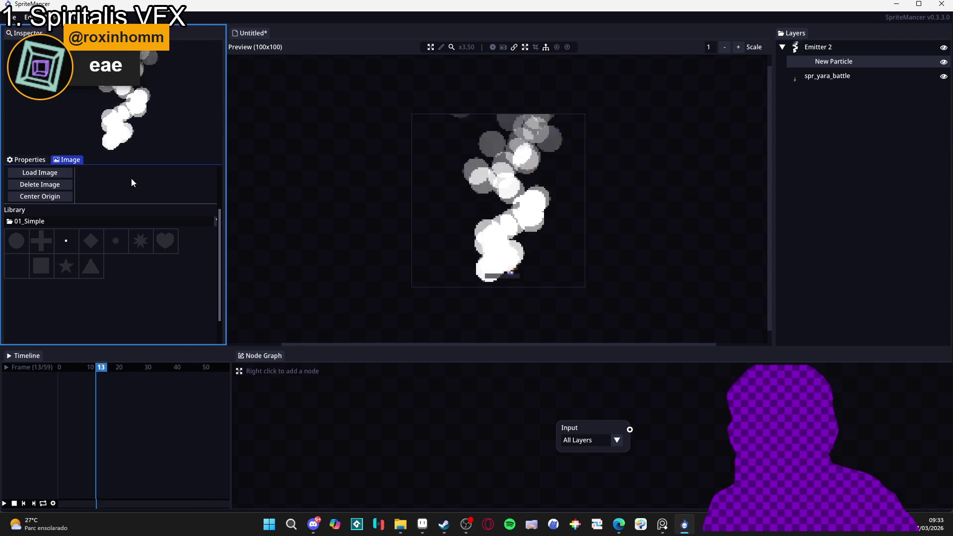
click(29, 159)
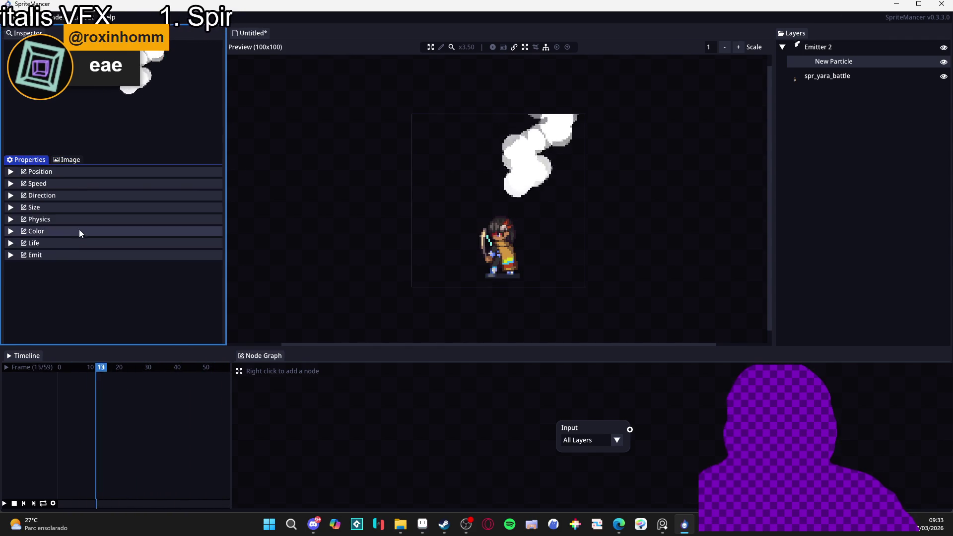
click(503, 222)
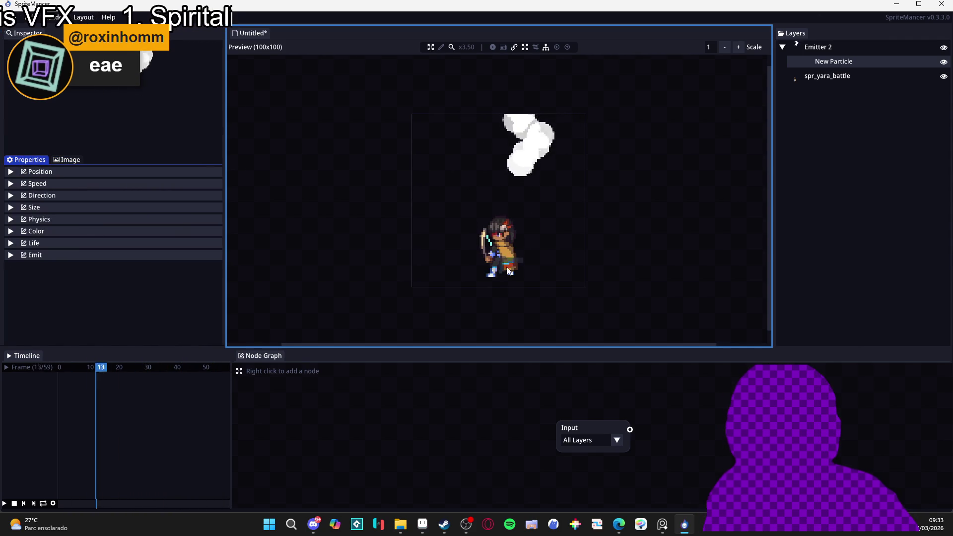
click(823, 48)
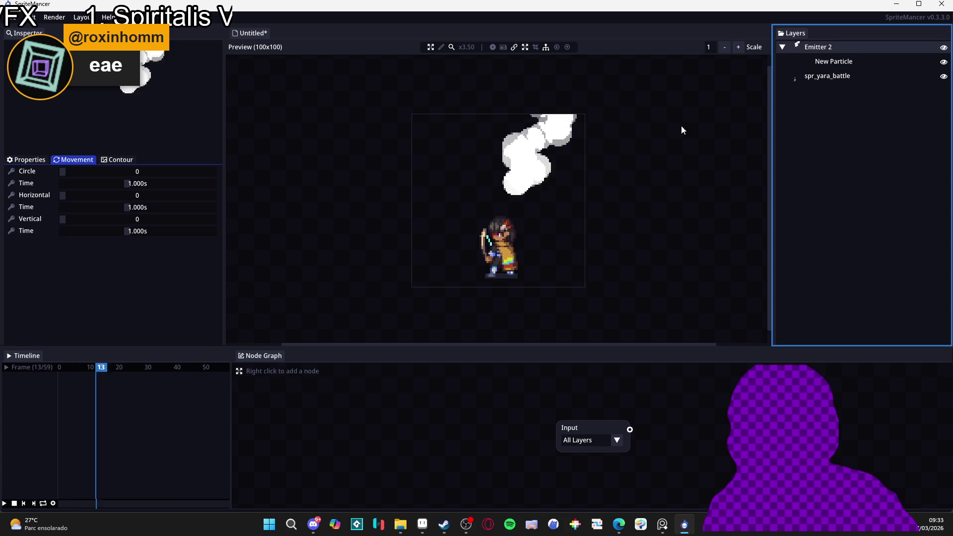
click(501, 282)
click(34, 162)
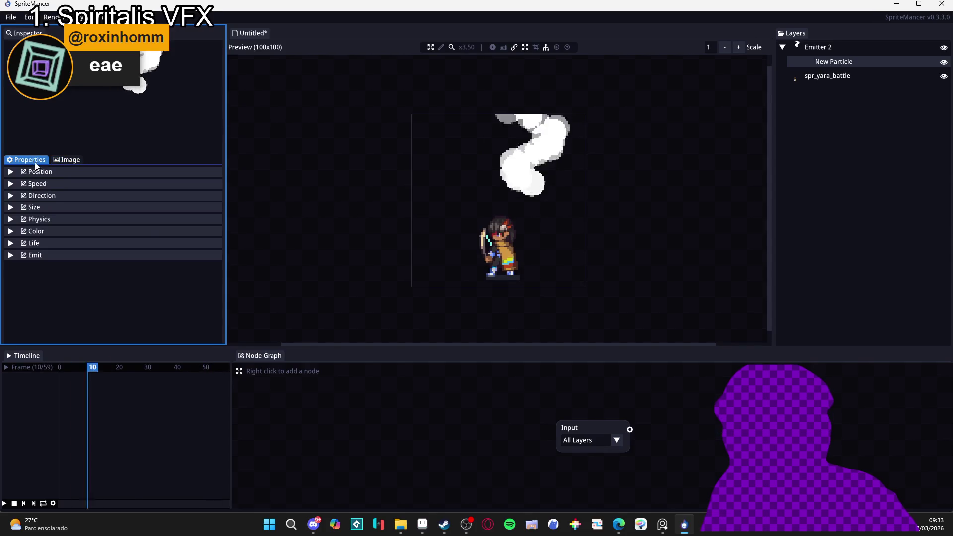
Expand New Particle's Position settings and reset its X offset
click(69, 173)
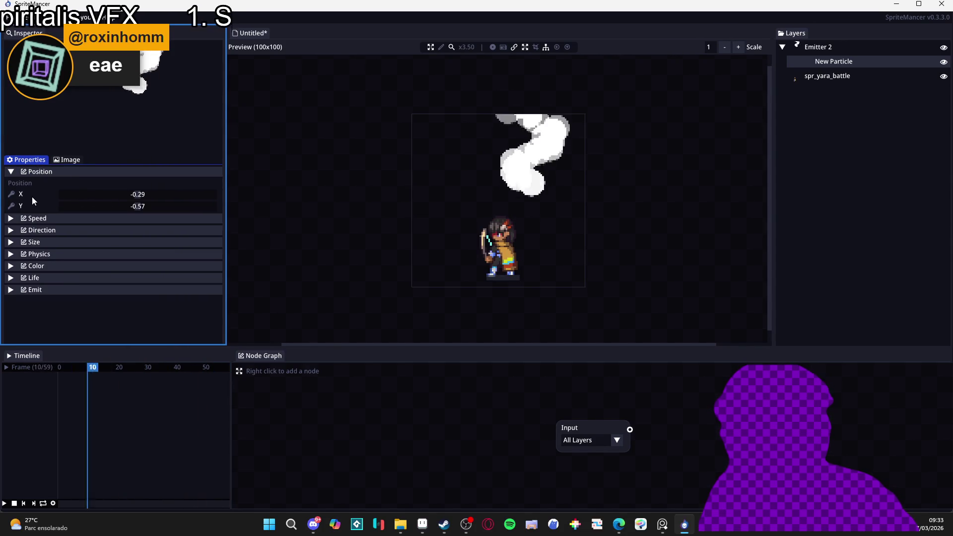
drag(92, 194, 136, 207)
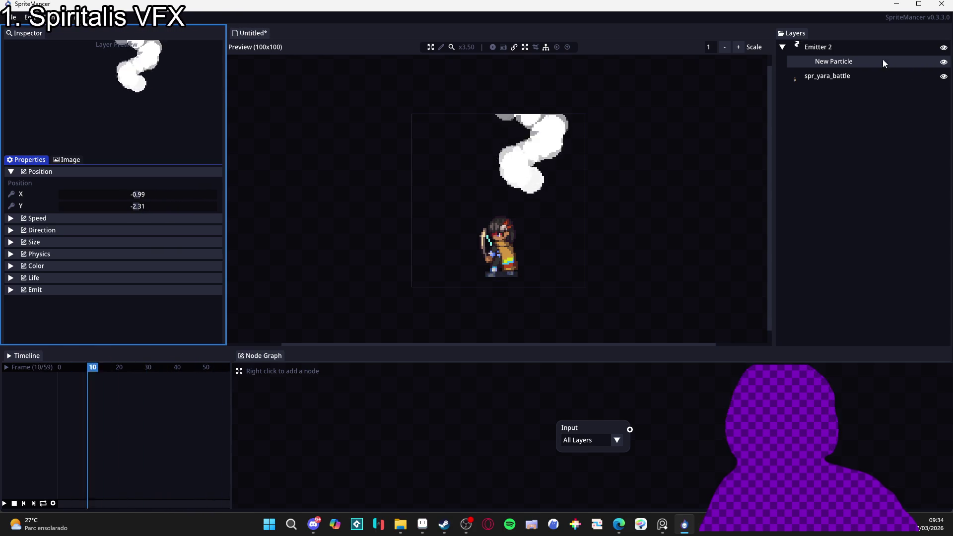
drag(522, 228, 504, 271)
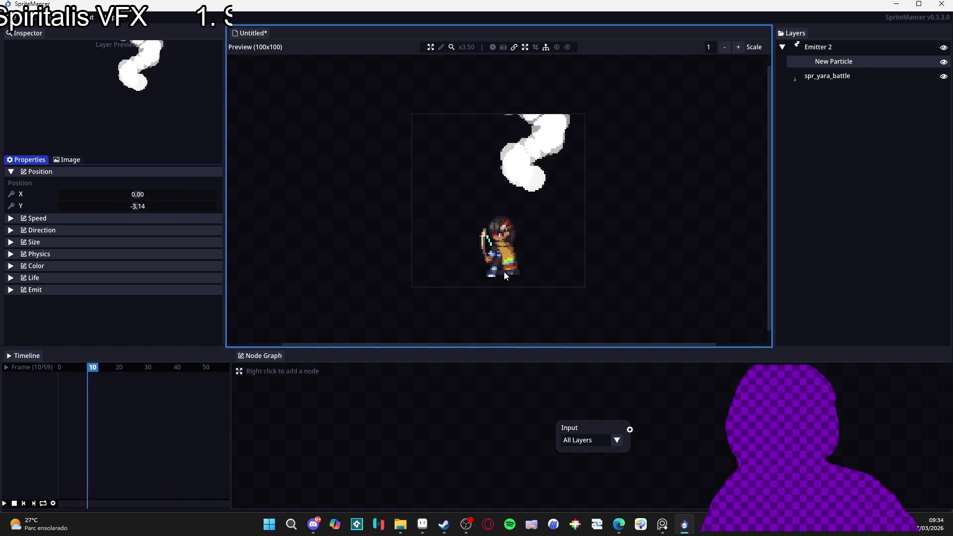
Turn on the emitter gizmo and drag the emitter down onto the archer's feet
click(850, 47)
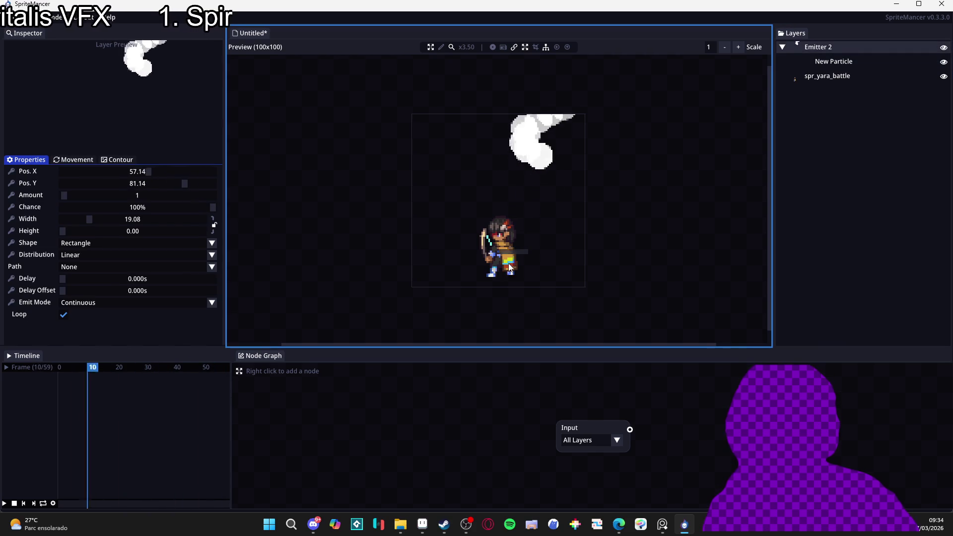
click(833, 61)
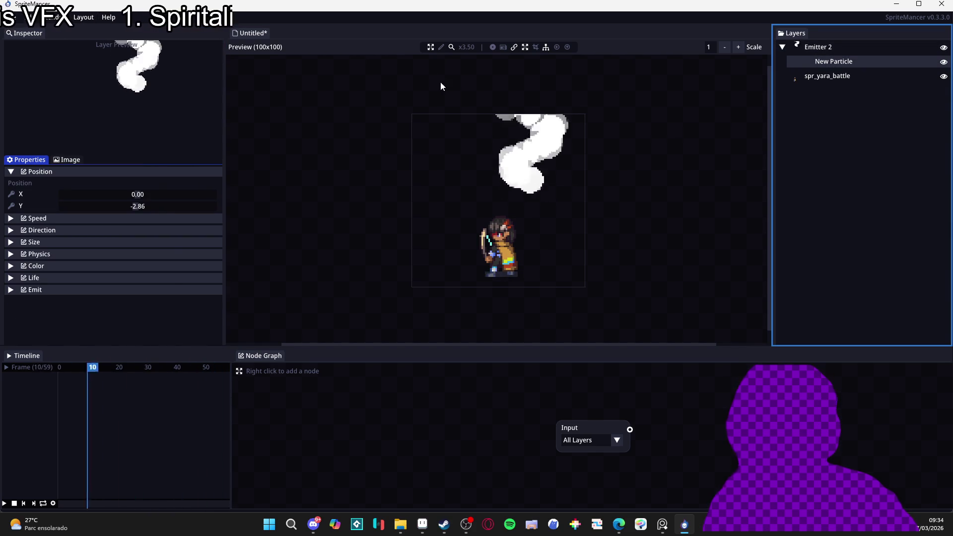
click(492, 47)
drag(520, 205, 500, 275)
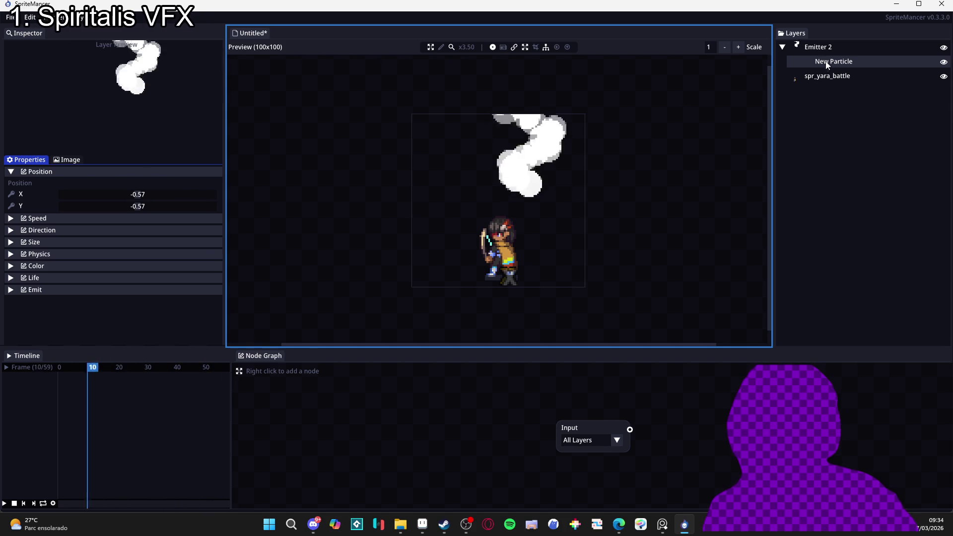
click(824, 48)
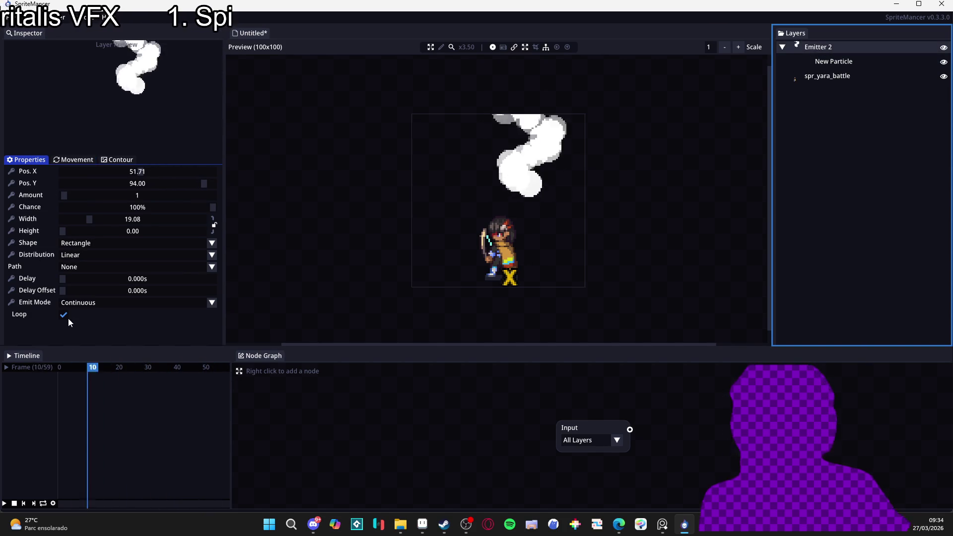
Nudge the emitter in the preview and review New Particle's speed and direction settings
mouse_move(502, 287)
mouse_down()
mouse_move(516, 288)
mouse_move(476, 371)
mouse_move(499, 235)
mouse_move(488, 283)
mouse_move(503, 281)
mouse_up()
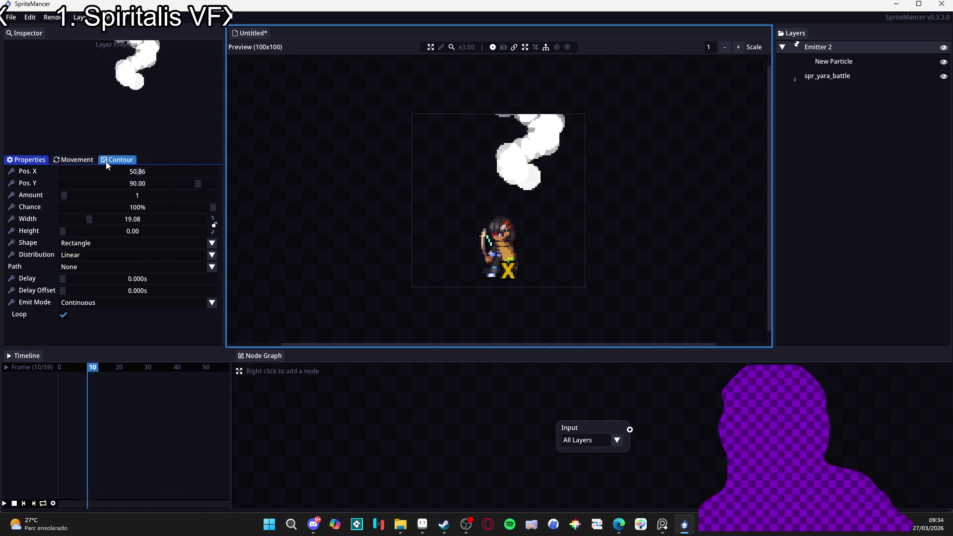
click(824, 63)
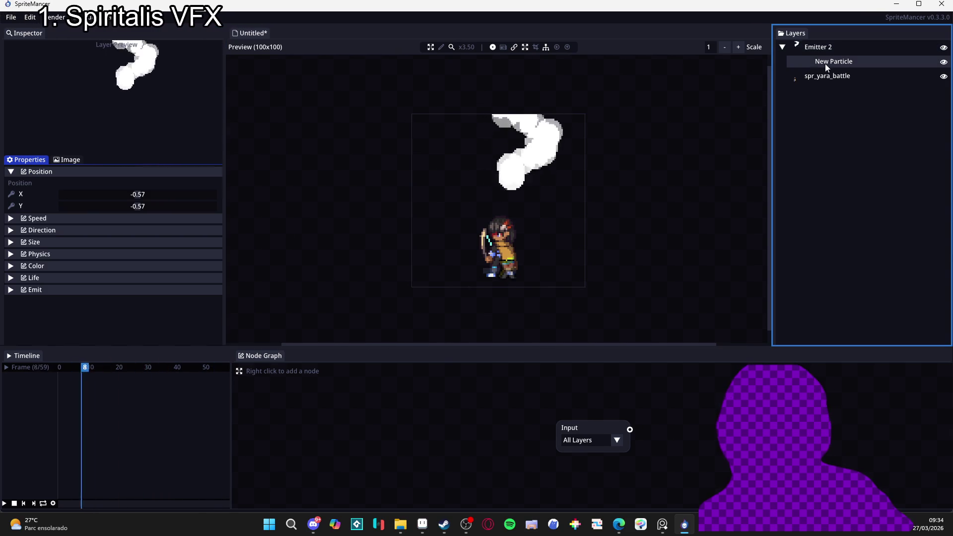
click(49, 221)
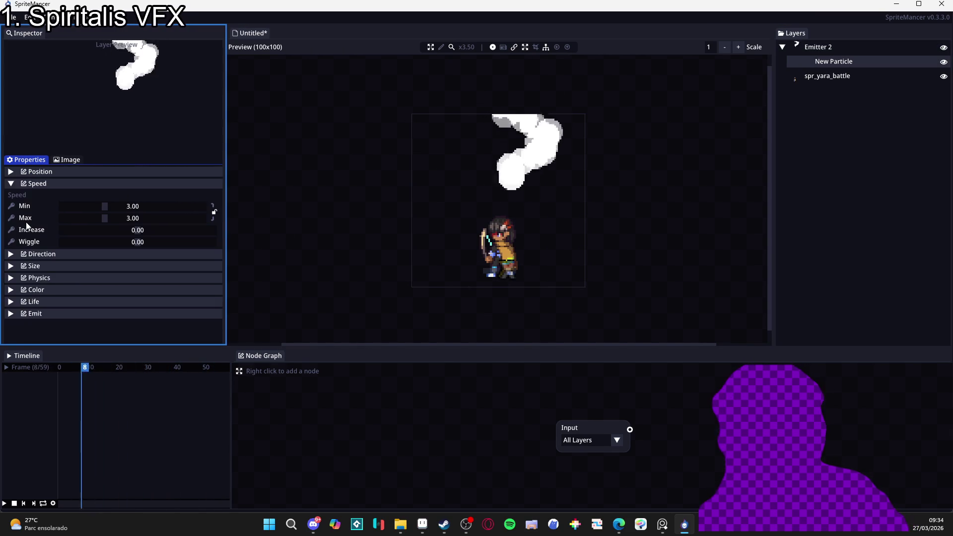
click(34, 255)
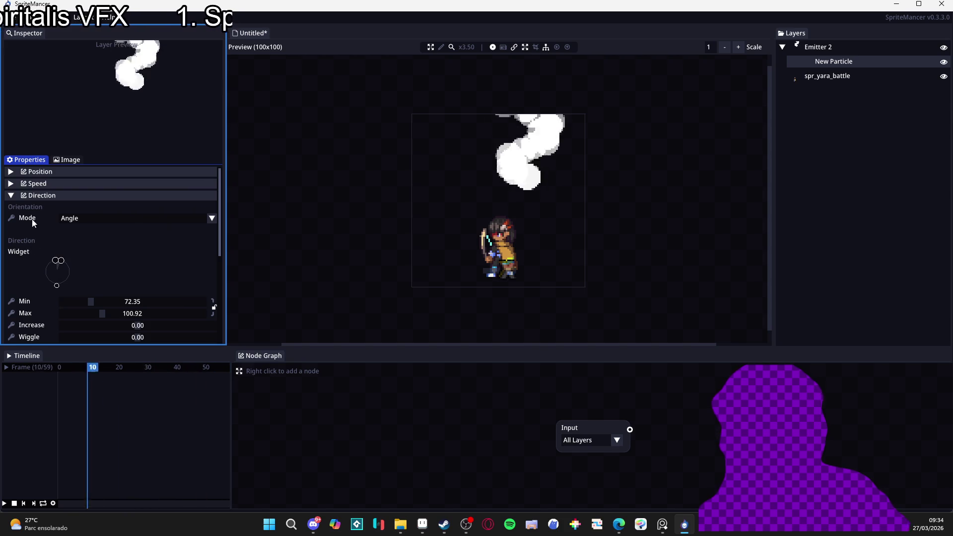
click(37, 194)
Give Emitter 2 area height 7.77, position 50.83 by 83.83, and Burst emit mode
click(794, 48)
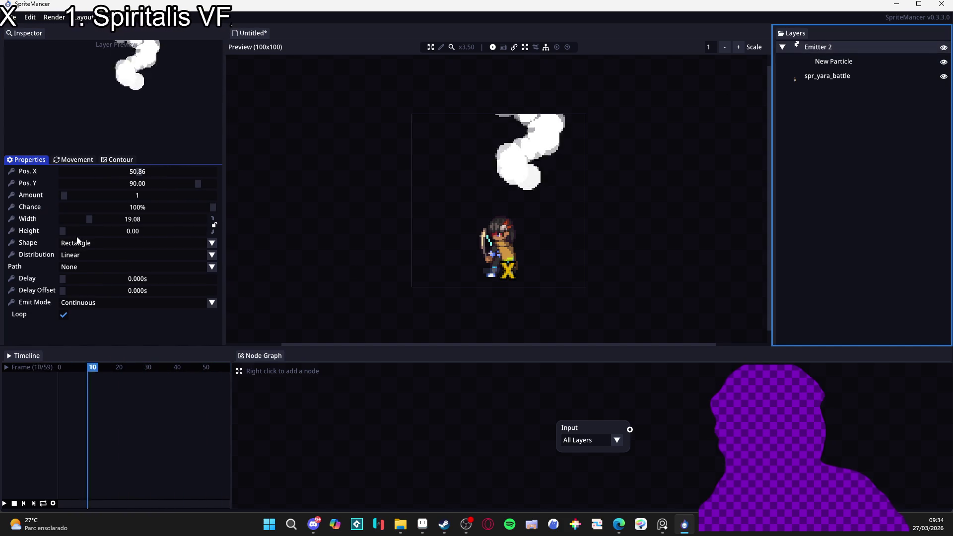
click(91, 222)
drag(62, 231, 72, 229)
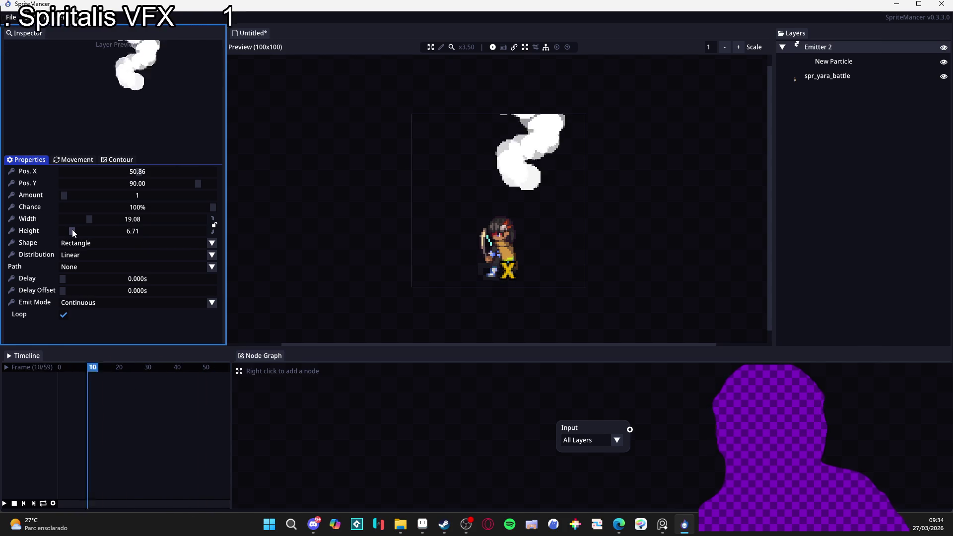
drag(137, 171, 115, 174)
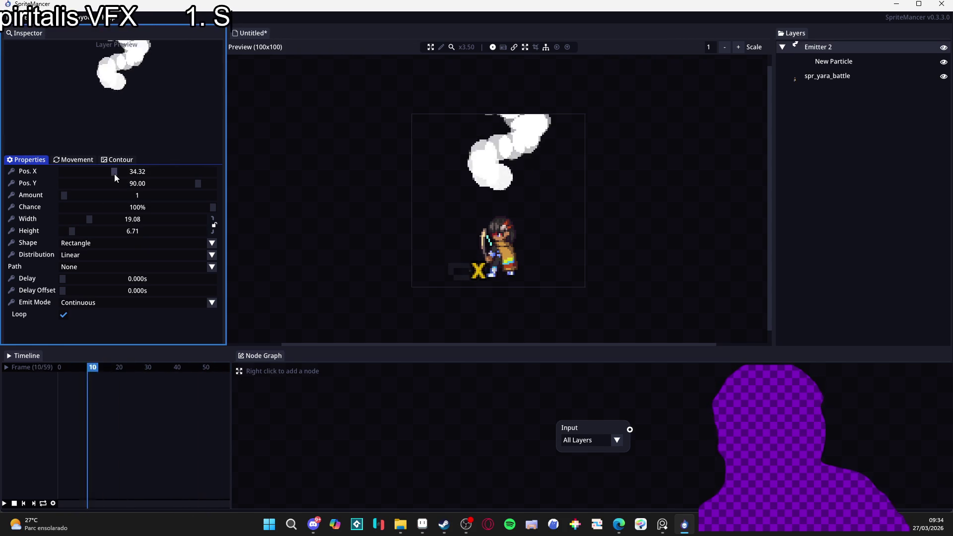
drag(168, 187, 189, 194)
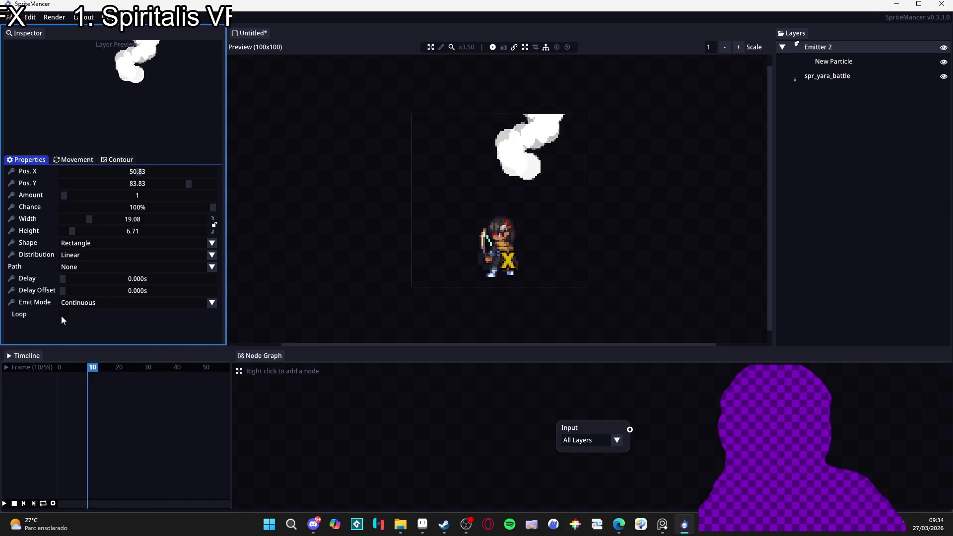
click(114, 302)
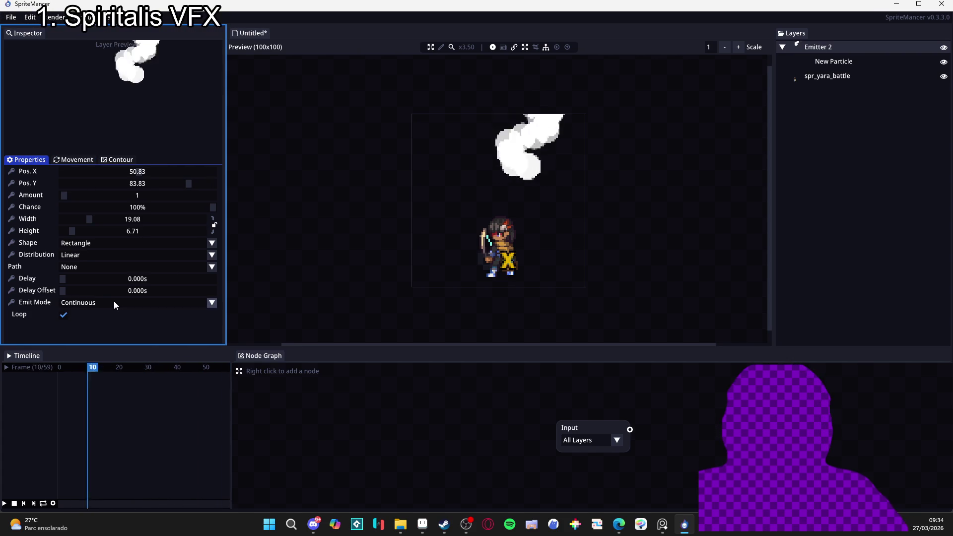
click(100, 327)
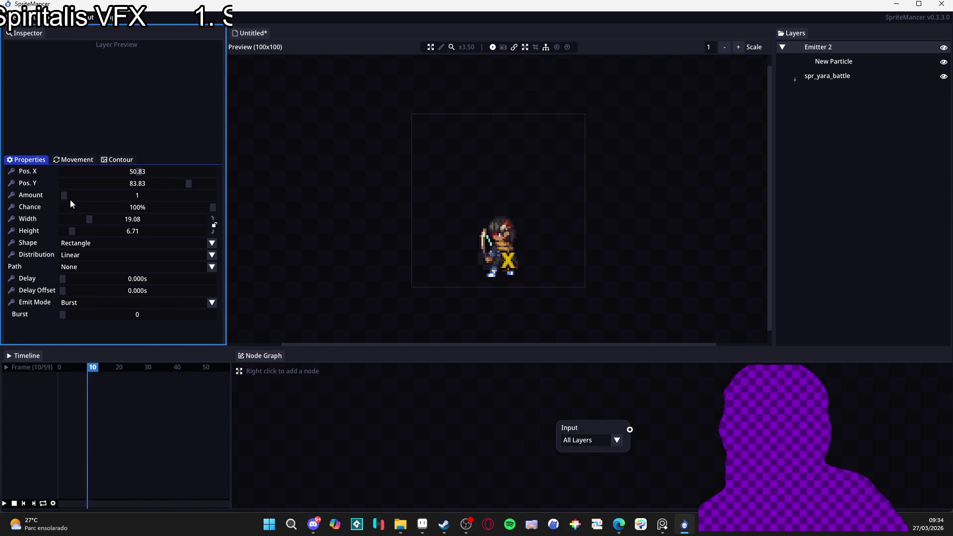
Set Emitter 2's Amount to 25 and Burst to 21, then select New Particle
drag(65, 194, 125, 198)
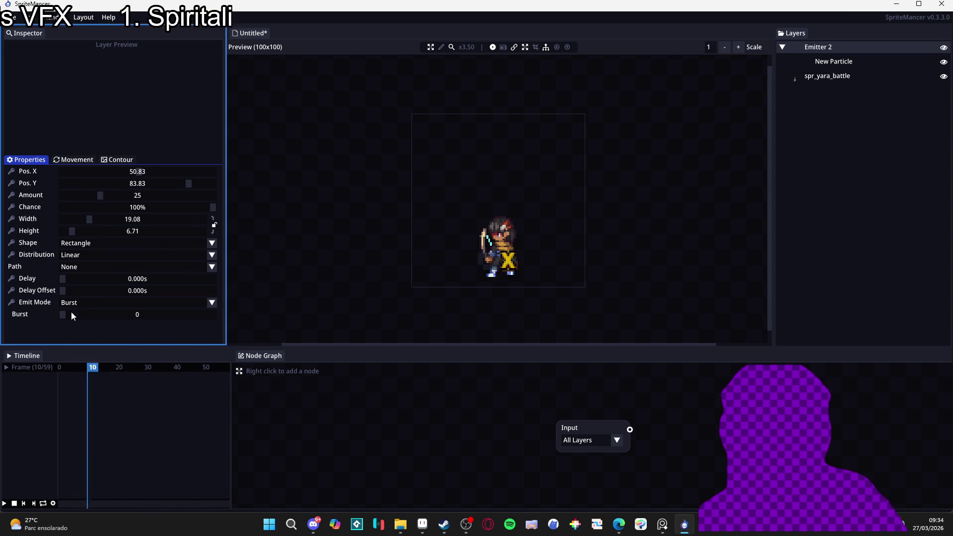
drag(66, 312, 72, 314)
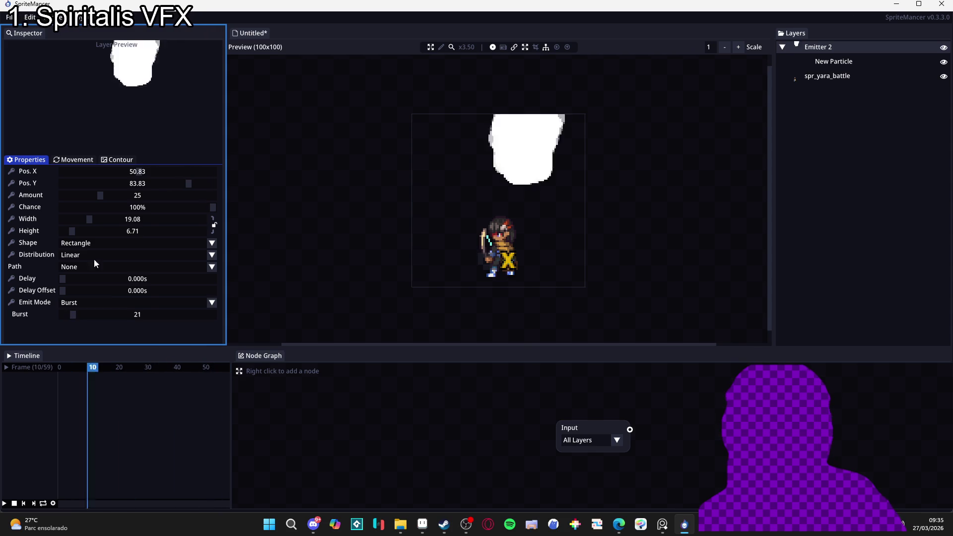
click(72, 160)
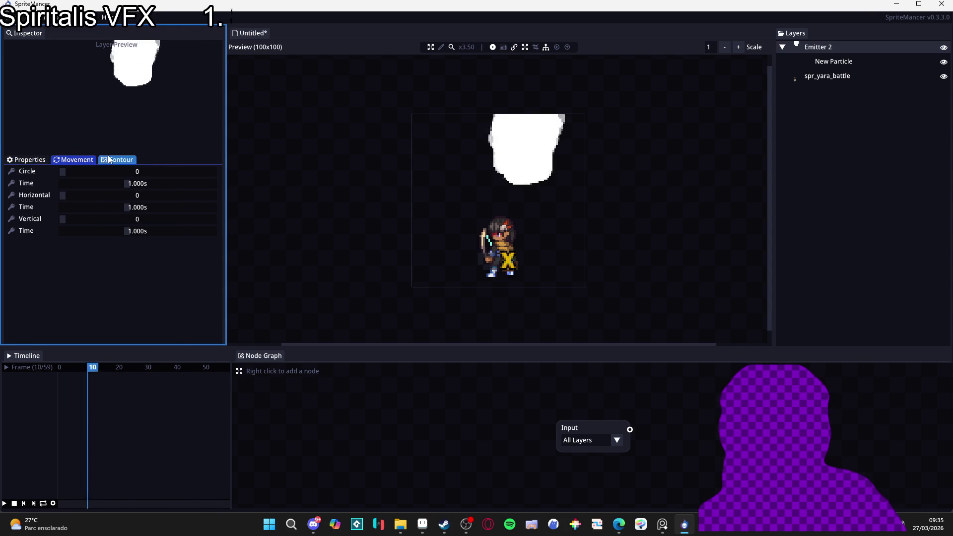
click(813, 62)
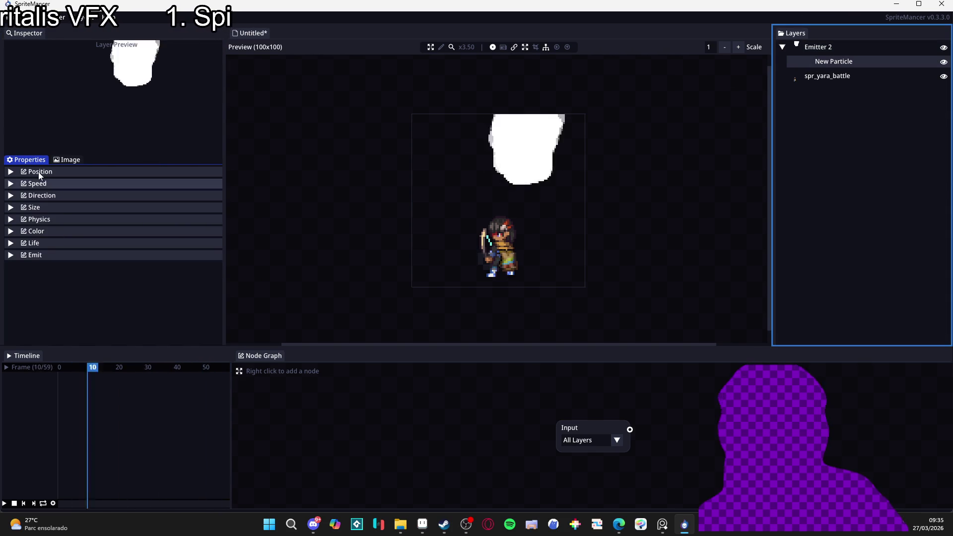
Pick a library shape as the New Particle's image
click(61, 160)
click(55, 185)
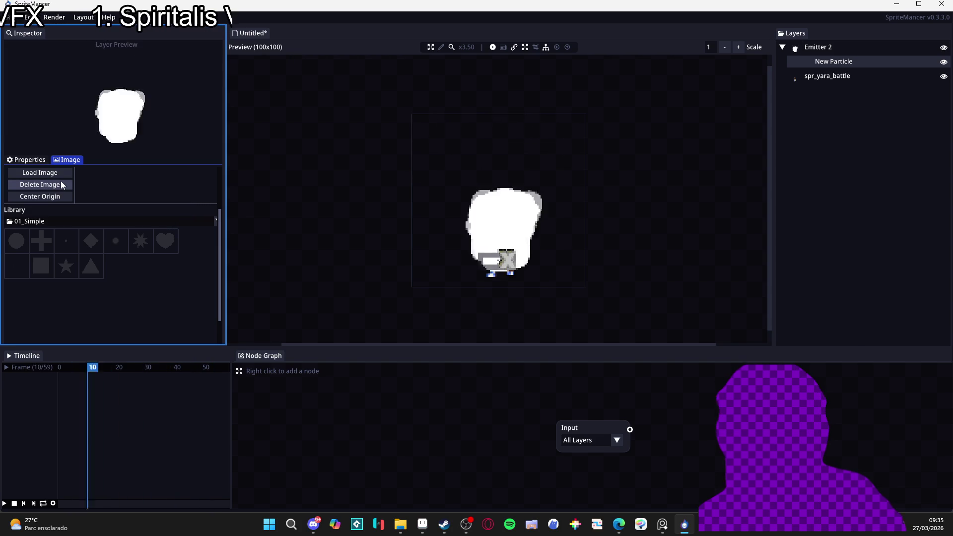
click(498, 245)
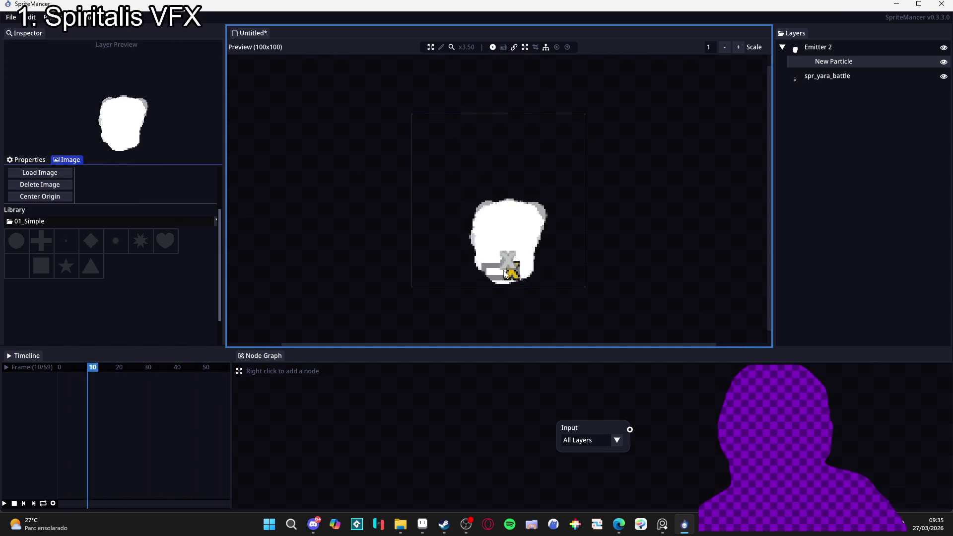
click(26, 160)
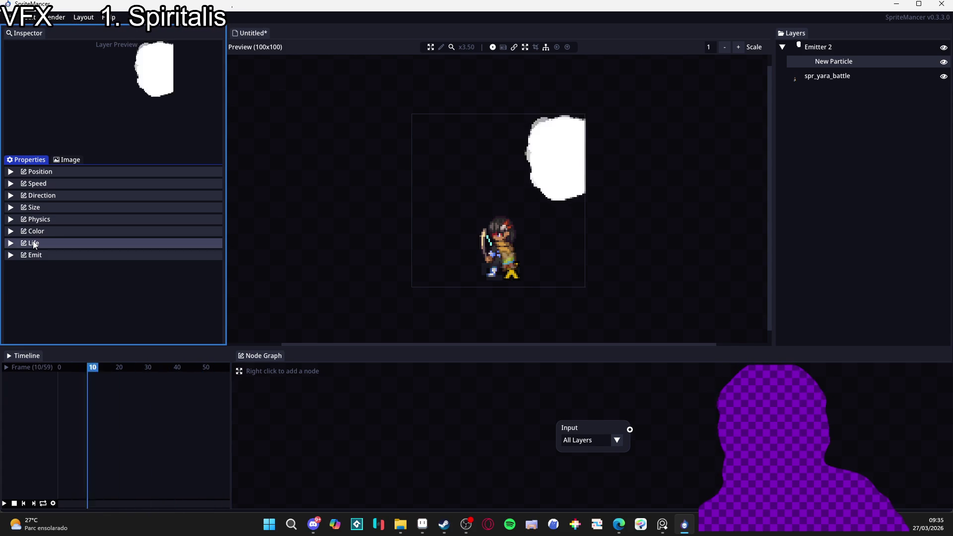
Set the particle Size to Min 1.59, Max 1.77 with Scale Y 2.00
click(34, 243)
click(33, 243)
click(25, 233)
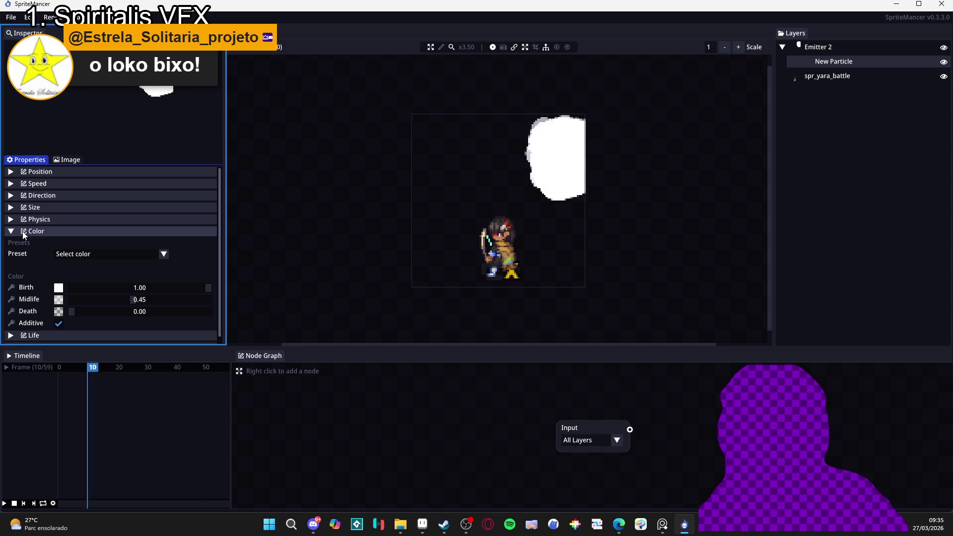
click(24, 232)
click(54, 207)
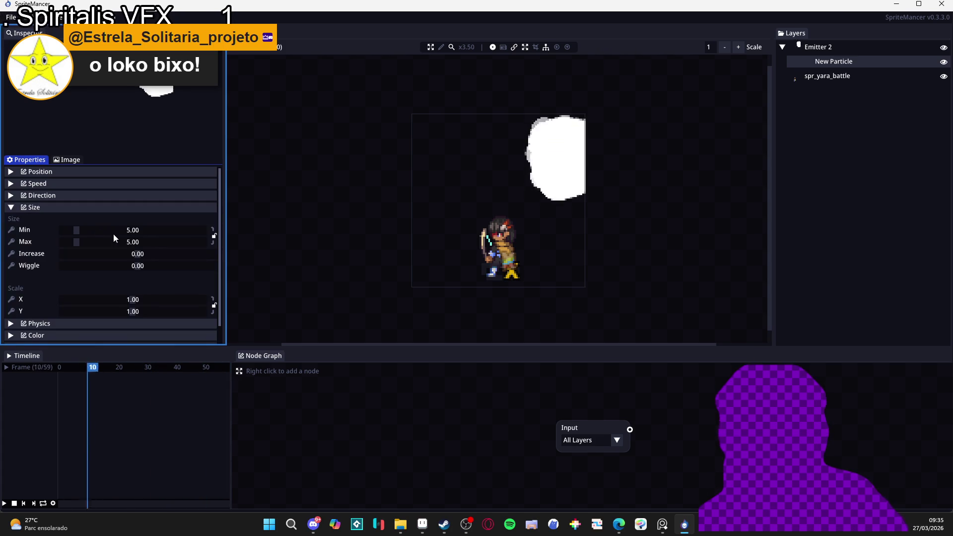
mouse_move(78, 227)
mouse_down()
mouse_move(67, 224)
mouse_move(69, 246)
mouse_up()
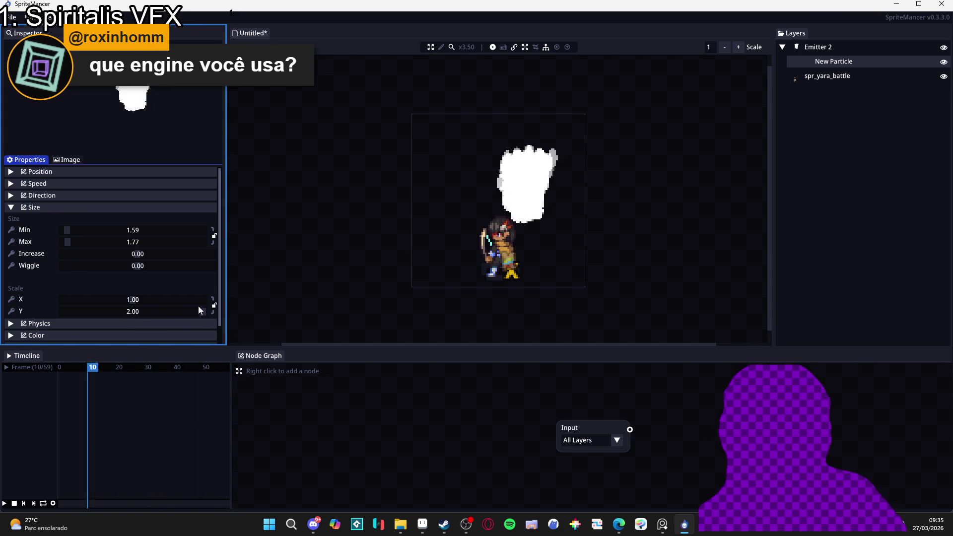
click(37, 208)
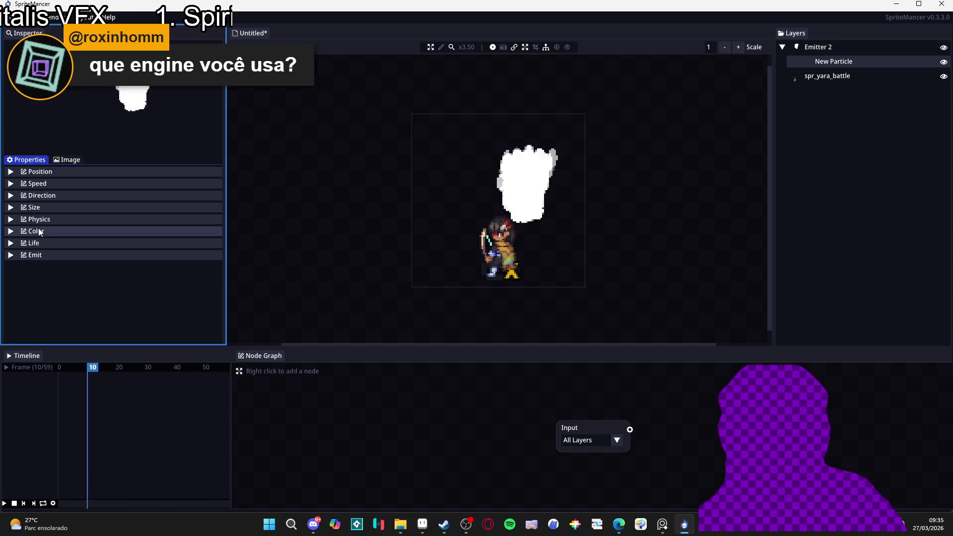
Try Direction mode, revert to Angle, and set the direction range to 73.87–102.44
click(54, 194)
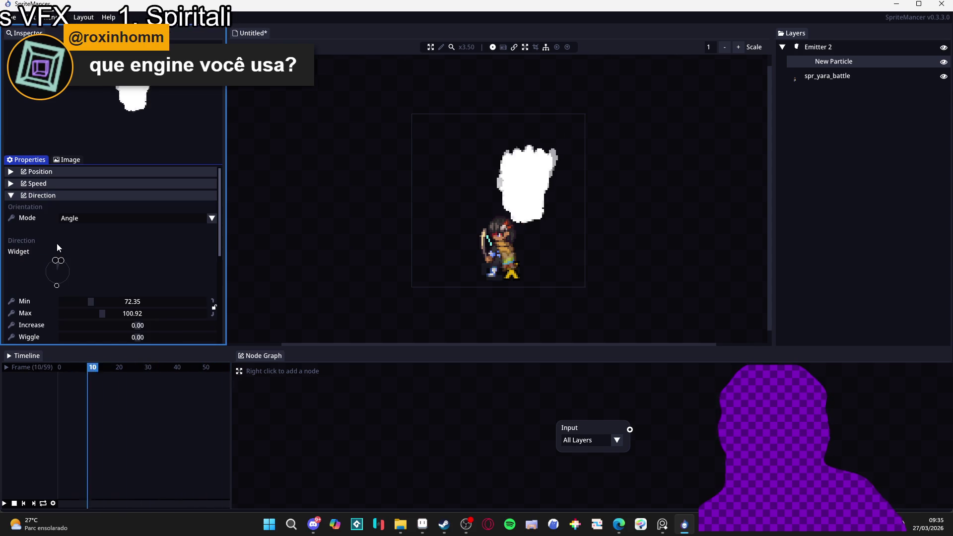
click(153, 219)
click(130, 239)
click(122, 217)
click(111, 229)
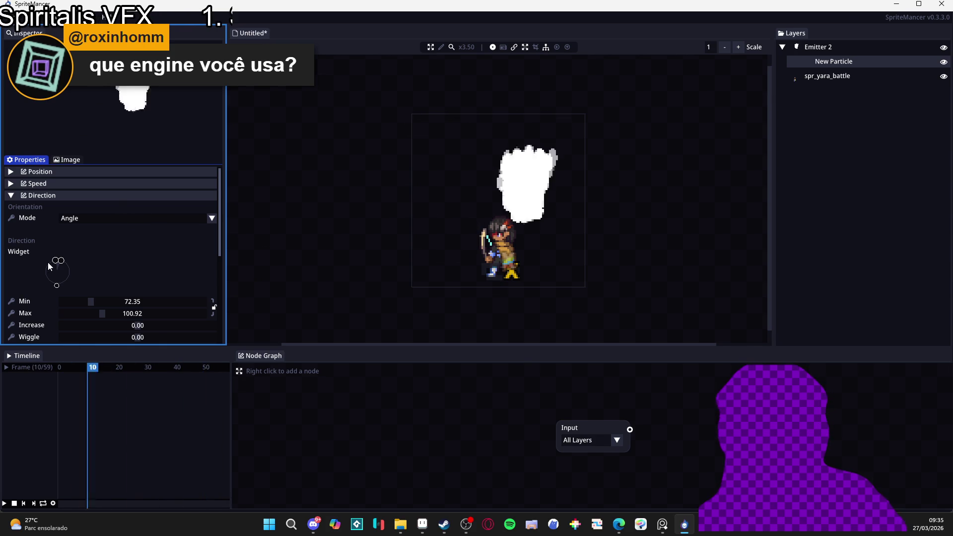
scroll(36, 258, down, 3)
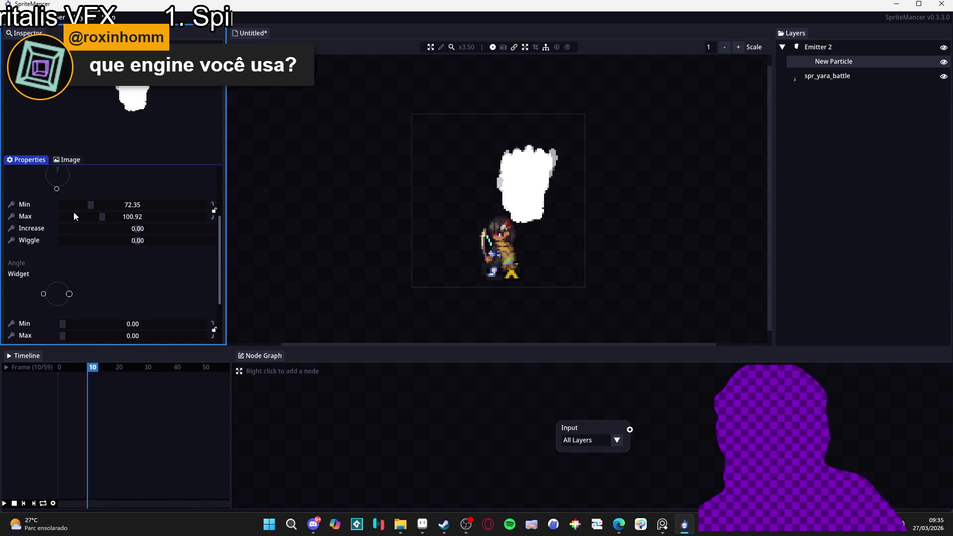
scroll(52, 219, up, 1)
drag(55, 222, 57, 221)
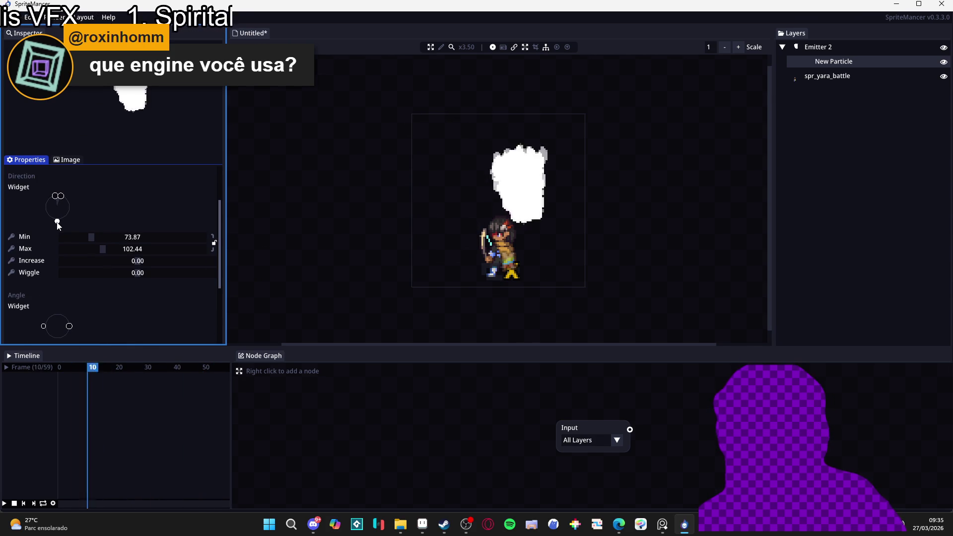
click(499, 272)
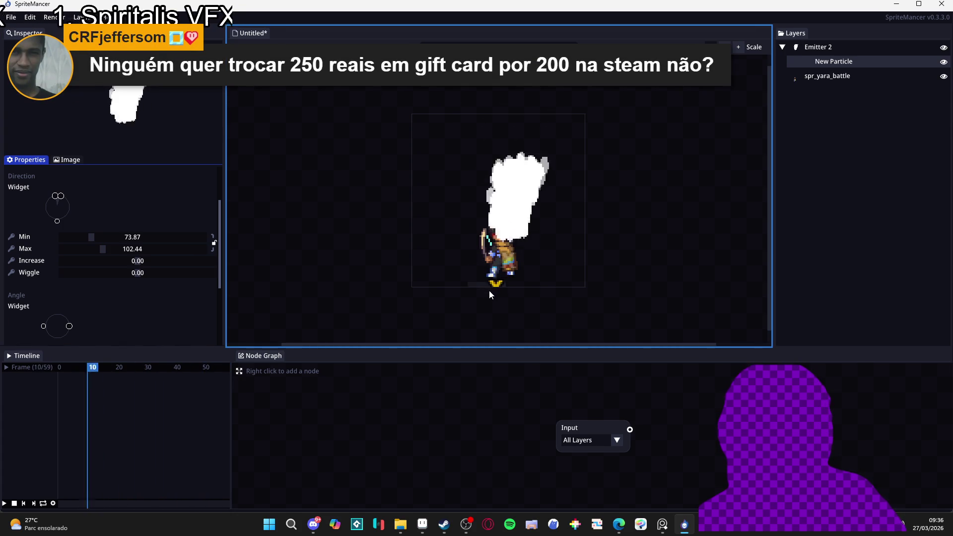
Select Emitter 2, review its Movement tab, and drop its Amount from 25 to 1
click(800, 45)
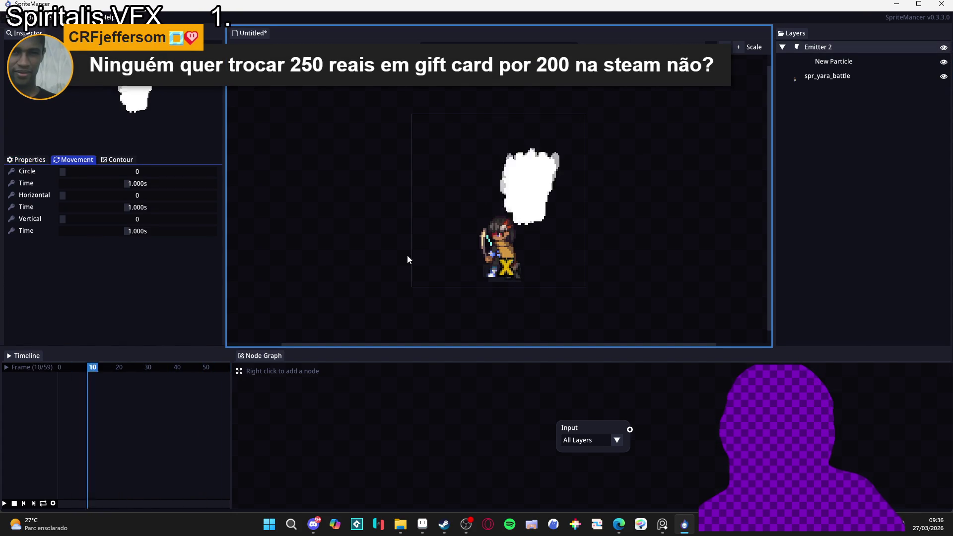
click(33, 162)
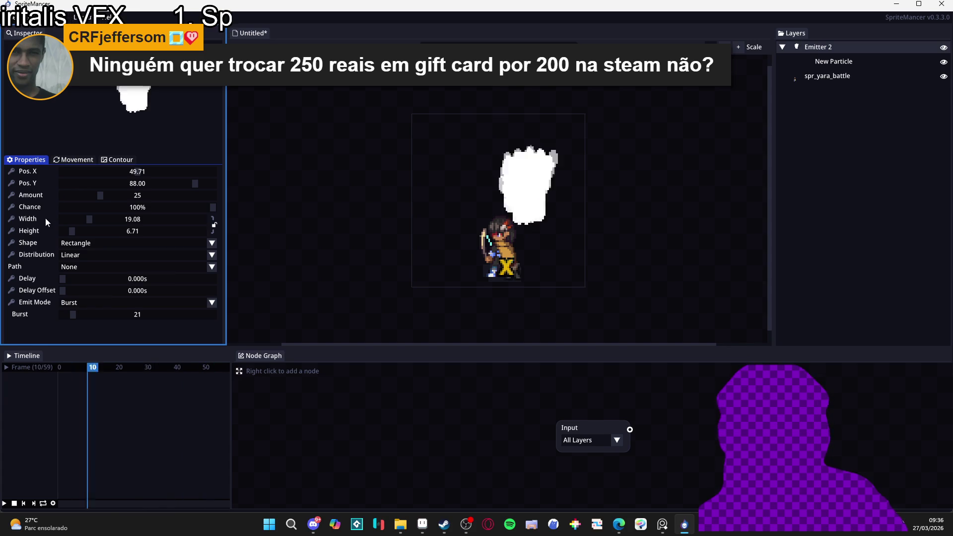
click(90, 165)
click(64, 163)
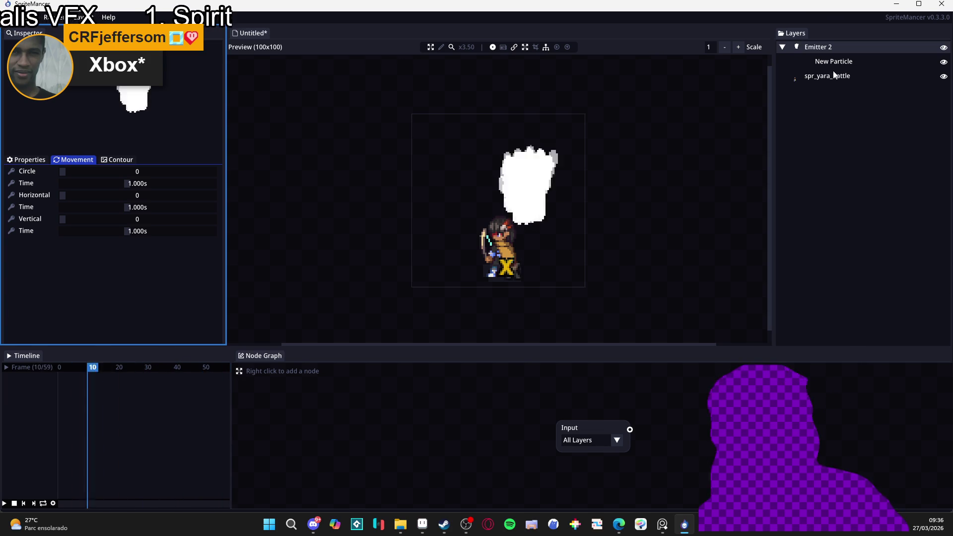
click(27, 162)
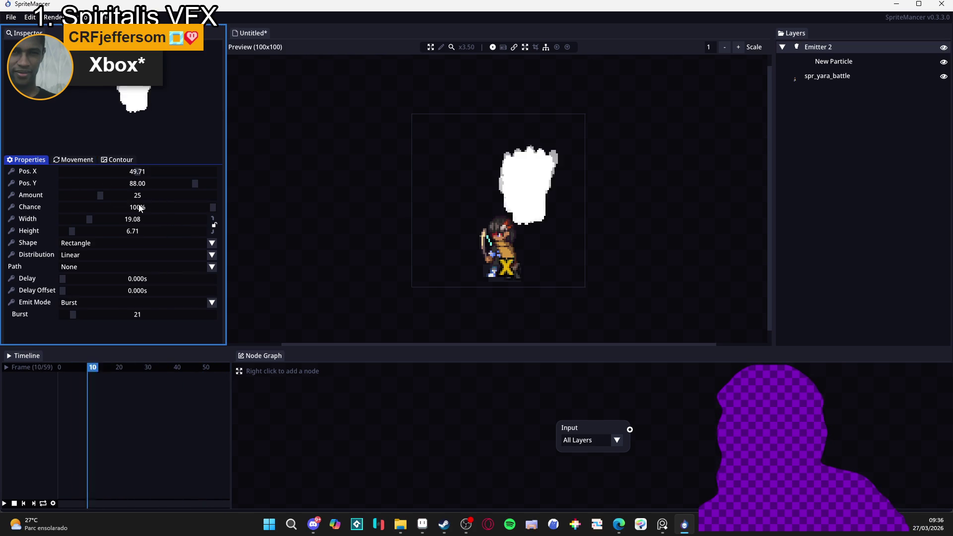
drag(83, 195, 64, 192)
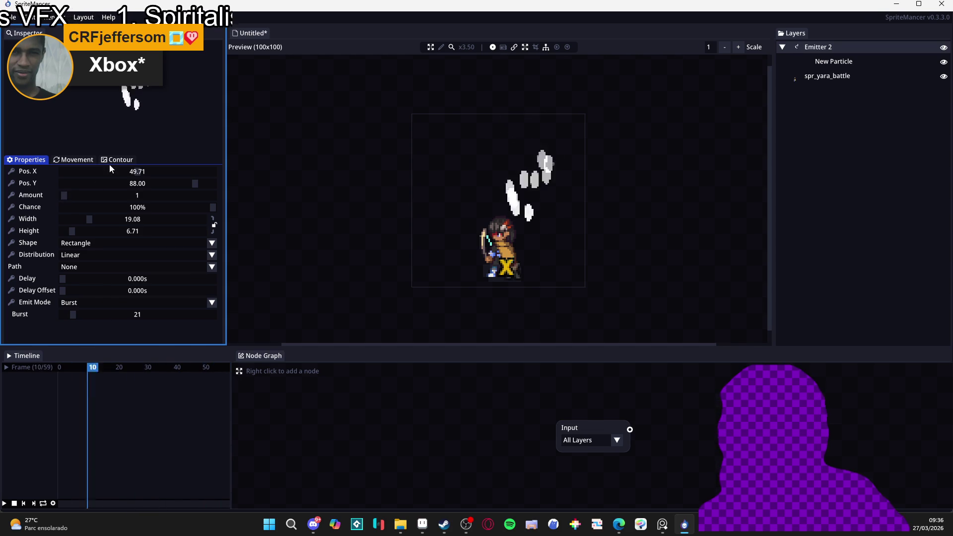
Narrow New Particle's Angle-mode direction to Min 91.74 and Max 100.60, then collapse Direction
click(863, 65)
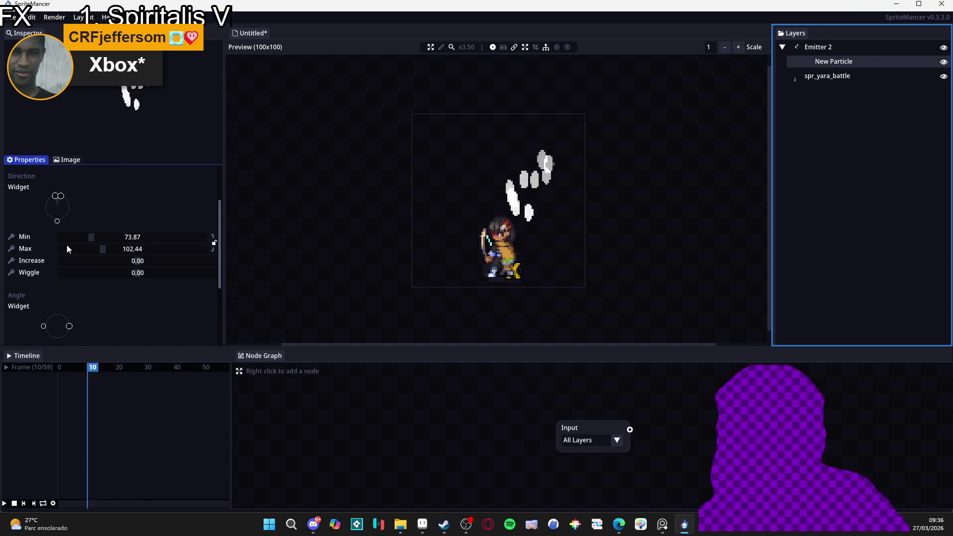
mouse_move(91, 240)
mouse_down()
mouse_move(81, 239)
mouse_move(115, 254)
mouse_up()
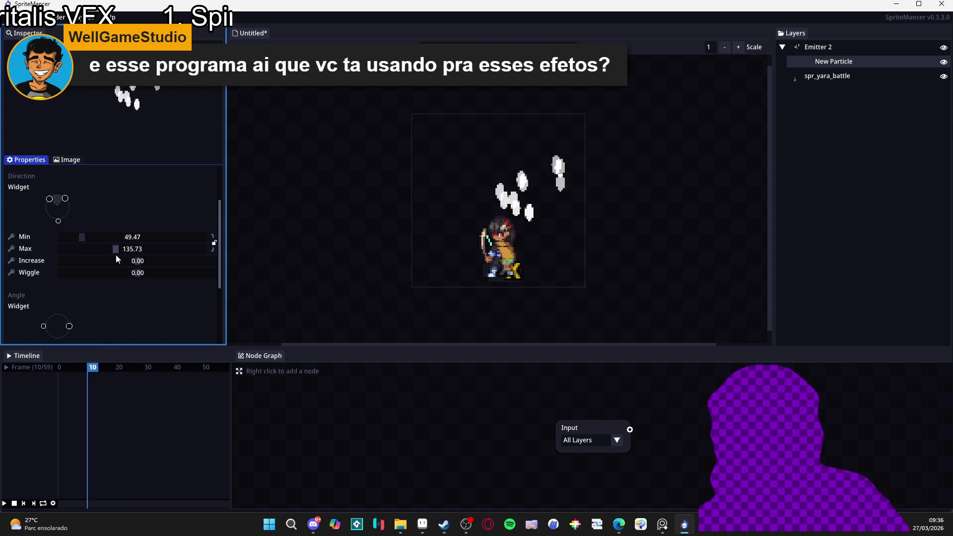
mouse_move(59, 199)
mouse_down()
mouse_move(50, 202)
mouse_move(67, 218)
mouse_move(58, 226)
mouse_up()
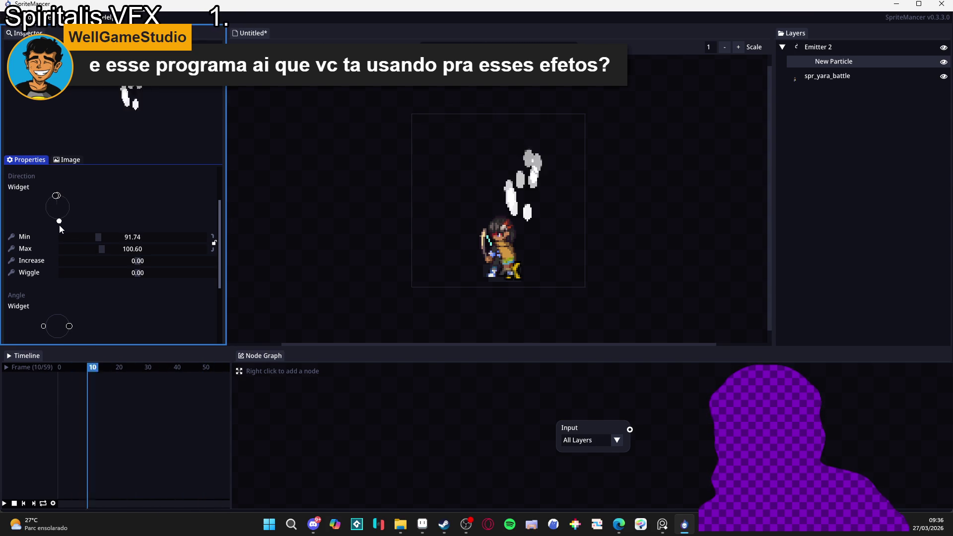
click(823, 65)
click(15, 194)
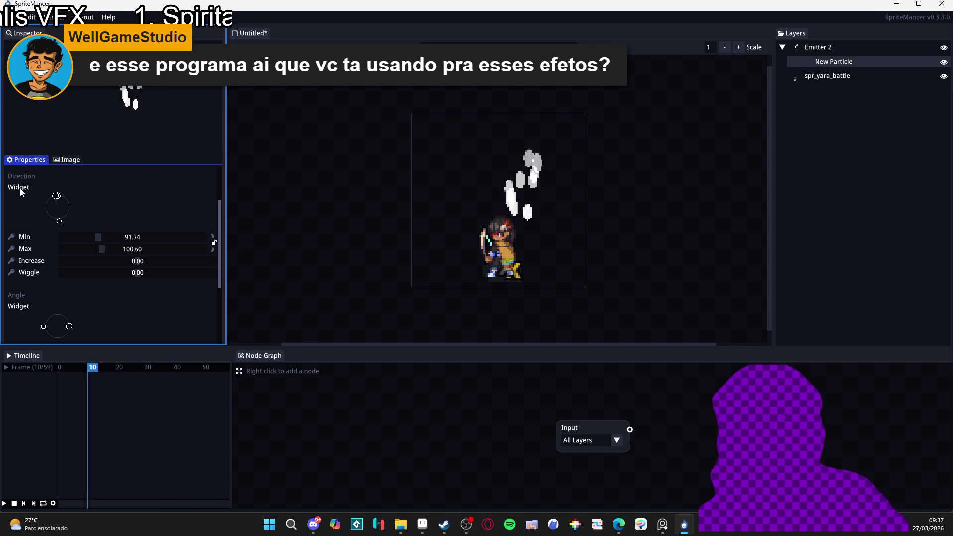
scroll(17, 200, down, 4)
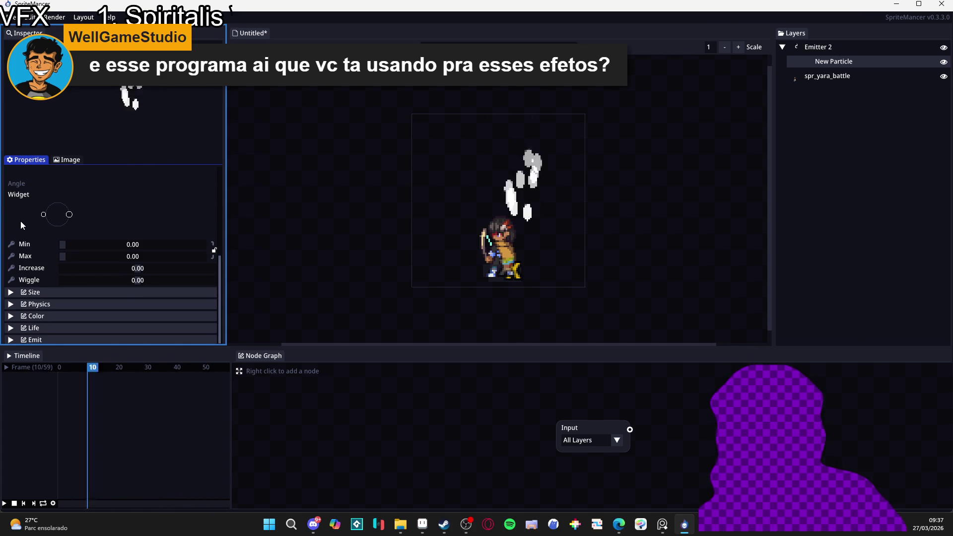
scroll(28, 223, up, 3)
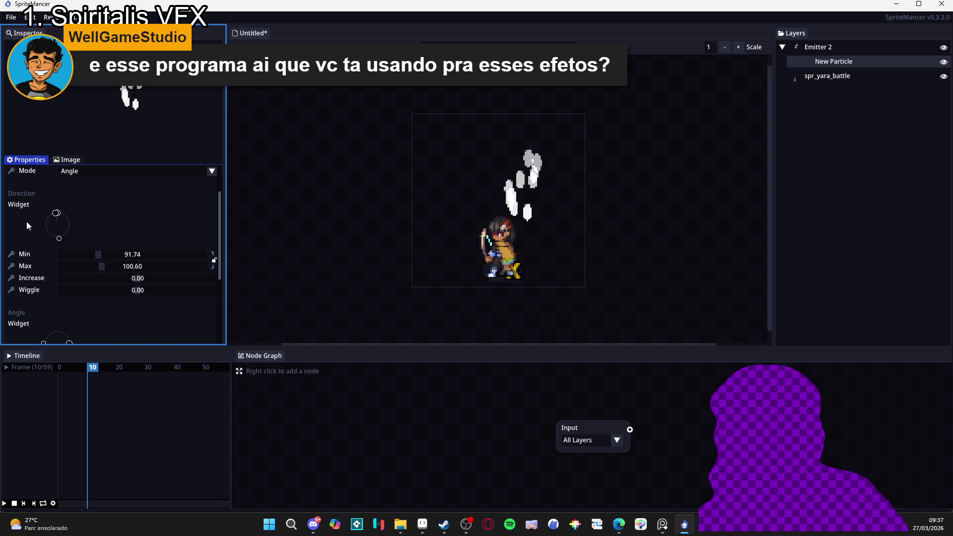
scroll(26, 223, down, 2)
scroll(27, 226, up, 6)
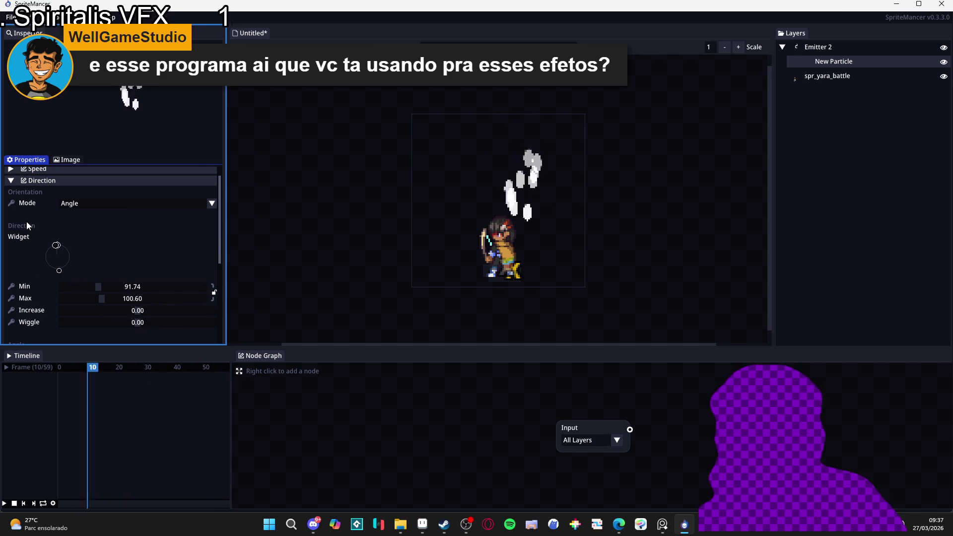
click(14, 182)
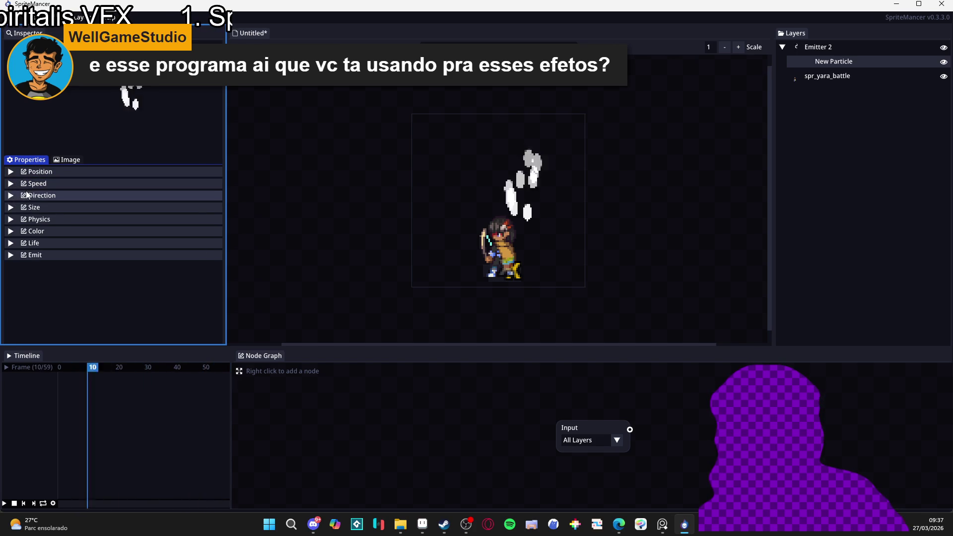
Lower the particle Size range to Min 0.99 and Max 0.77, then bring up Steam
click(27, 206)
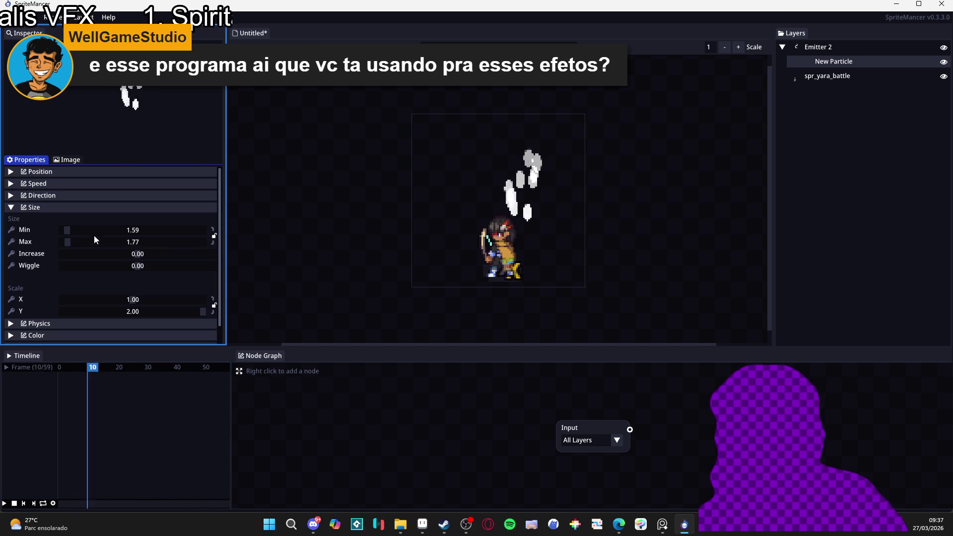
click(67, 228)
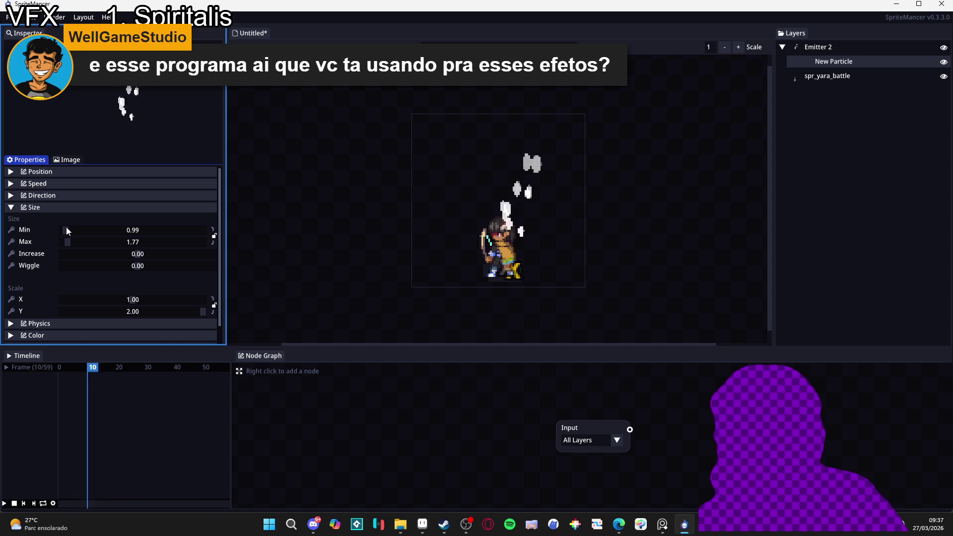
scroll(67, 248, down, 5)
click(66, 224)
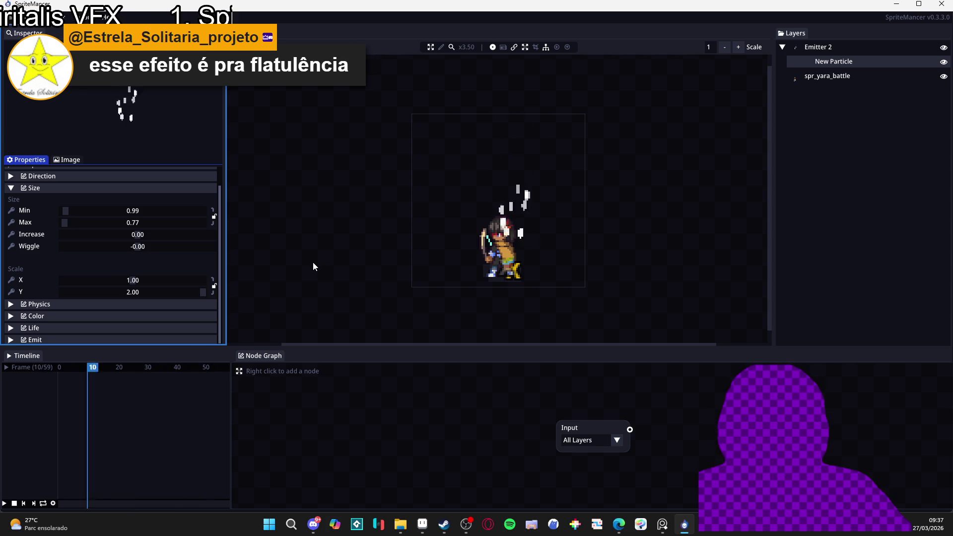
click(444, 524)
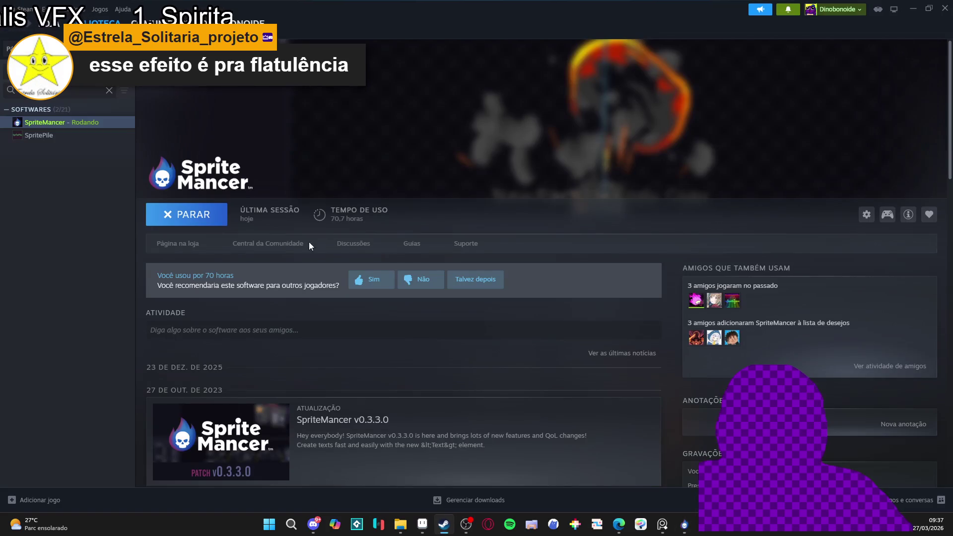
Clear Steam's library search and uncheck Ferramentas to list only software, then return to SpriteMancer
click(109, 91)
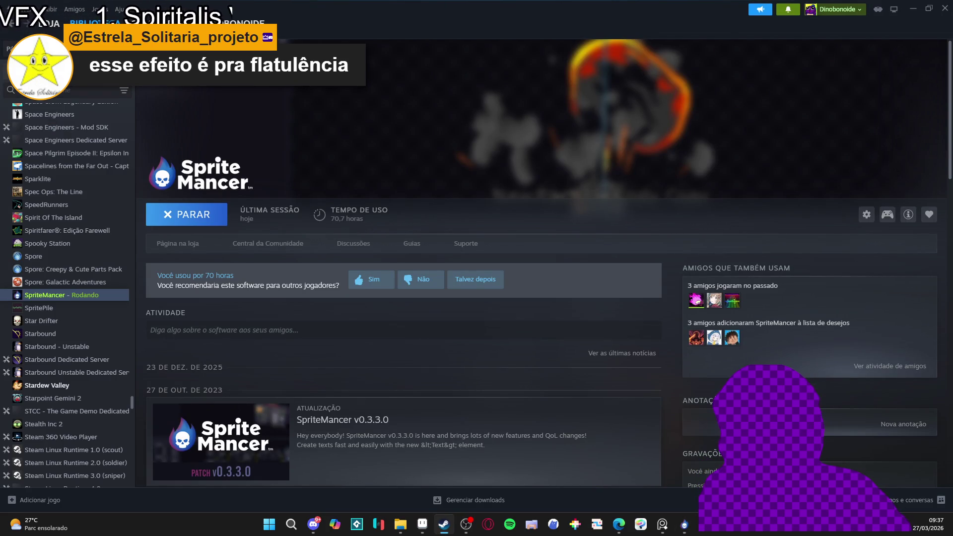
click(6, 74)
click(31, 112)
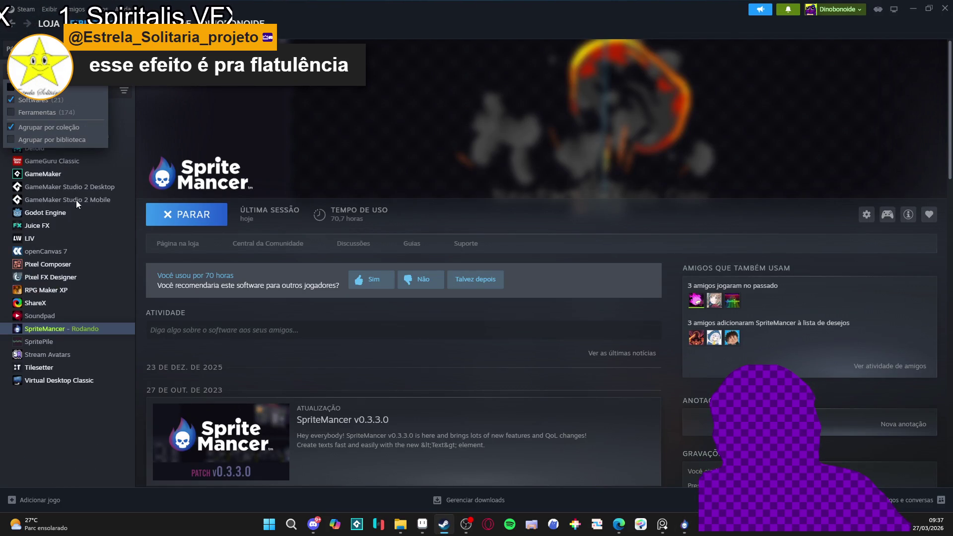
click(52, 266)
key(alt+Tab)
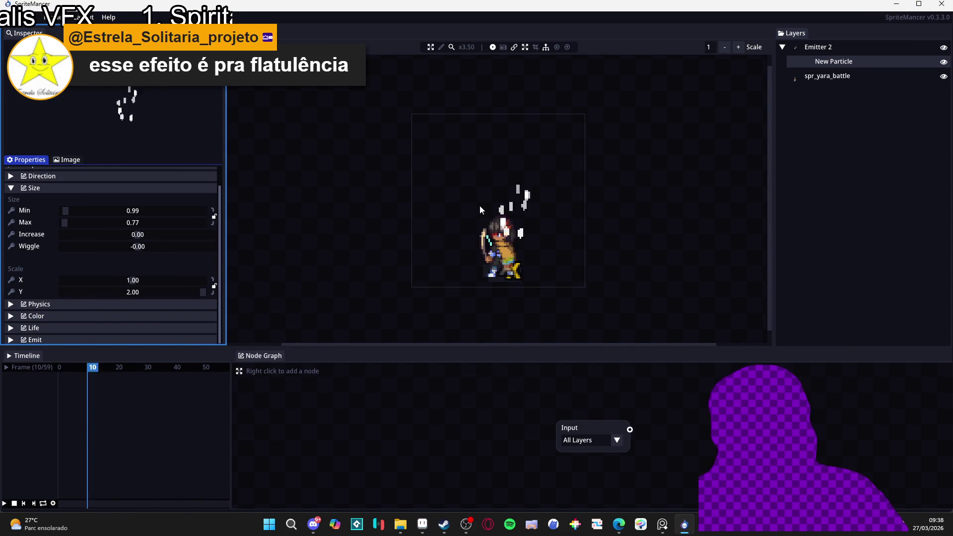
Collapse Size and set the particle Life range to 0.20–0.40 seconds
click(32, 189)
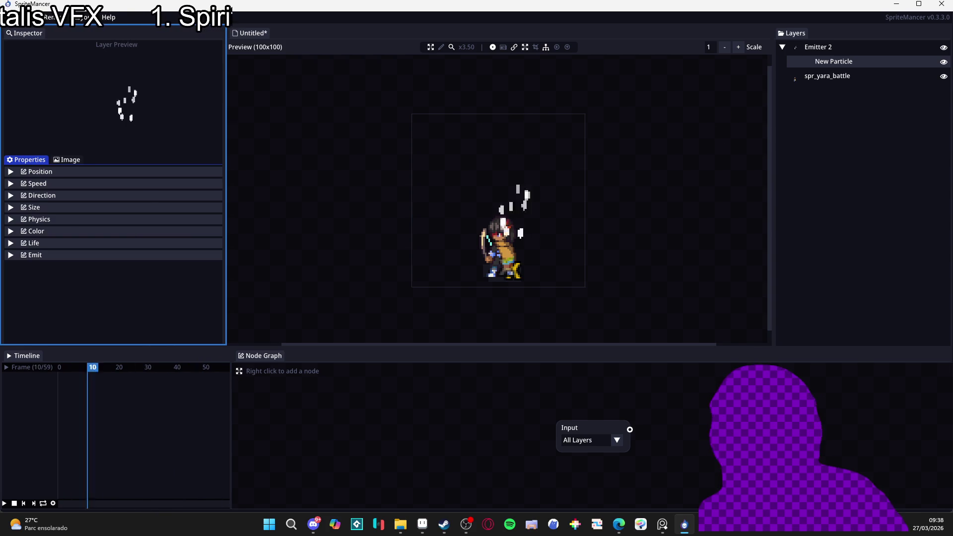
click(67, 244)
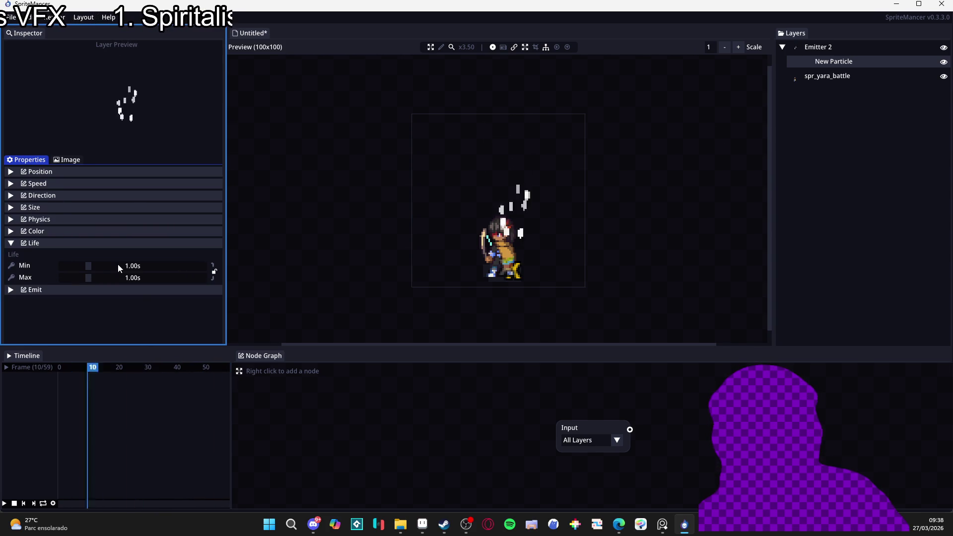
mouse_move(75, 265)
mouse_down()
mouse_move(78, 279)
mouse_move(70, 270)
mouse_up()
click(65, 267)
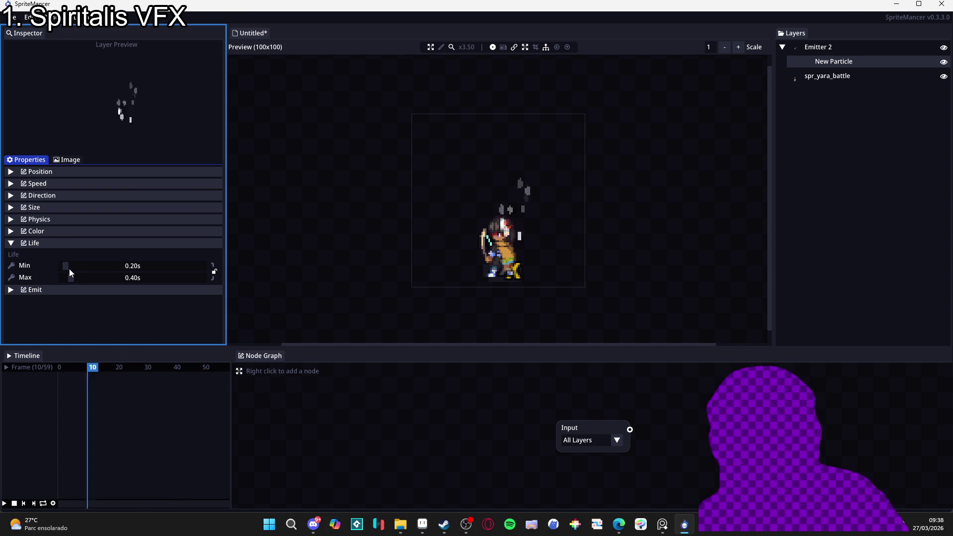
click(66, 268)
click(66, 267)
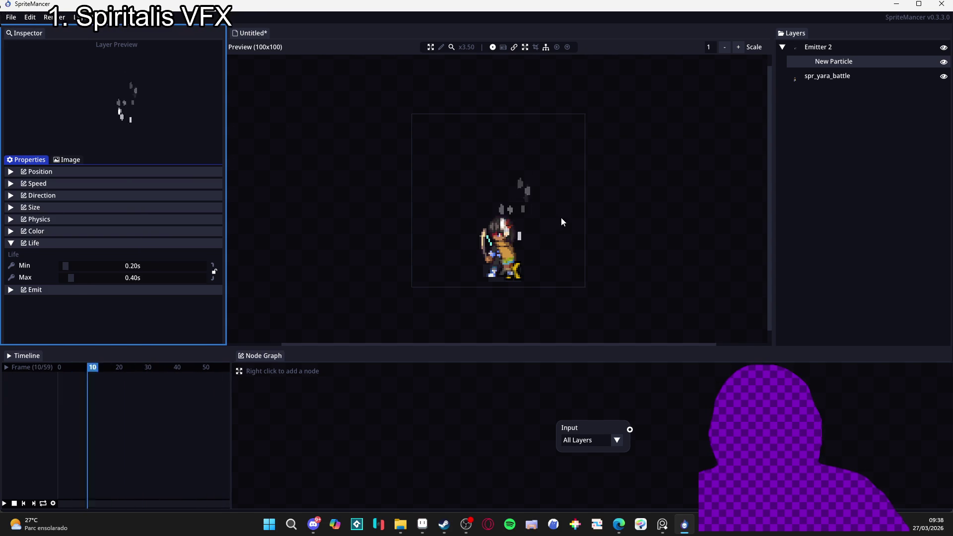
Pick the small dot tile from the 01_Simple library as the particle image and preview it
click(67, 159)
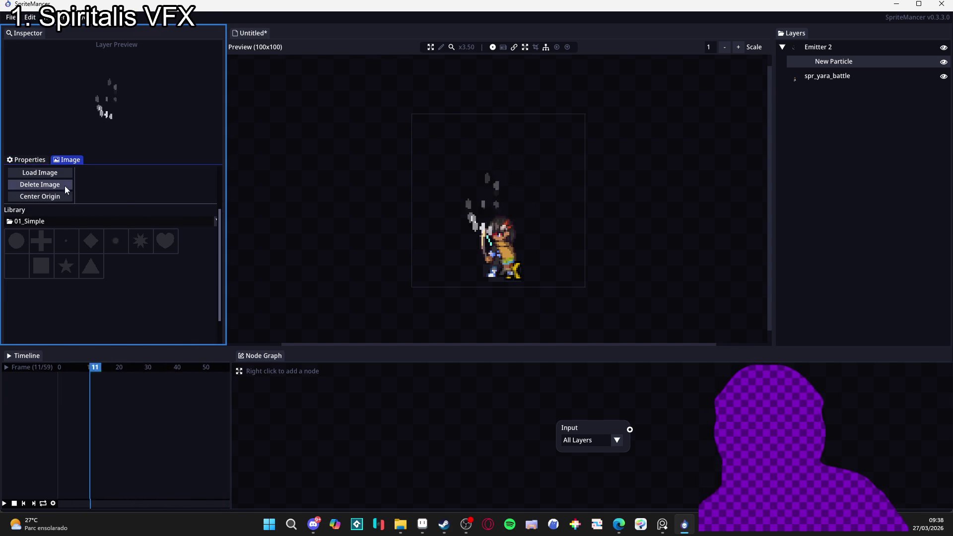
click(67, 244)
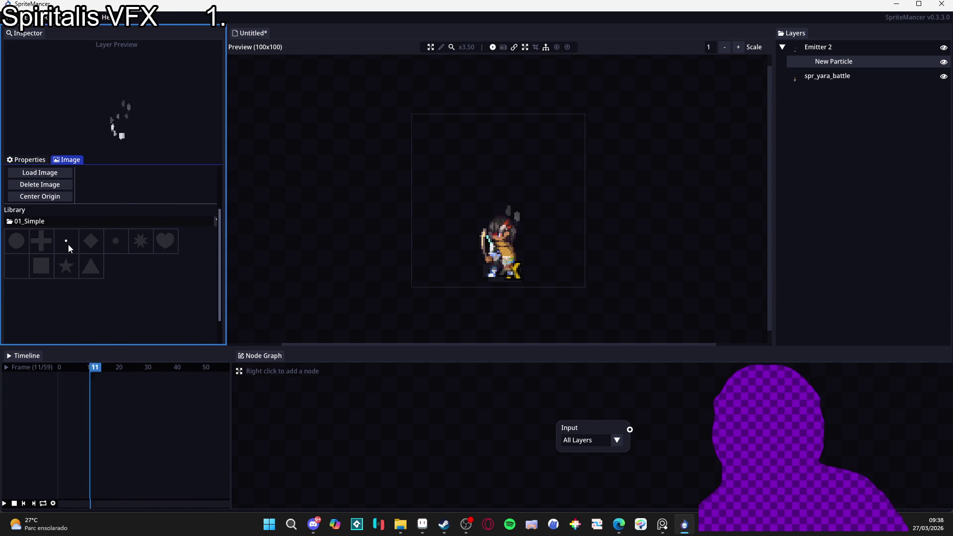
click(501, 276)
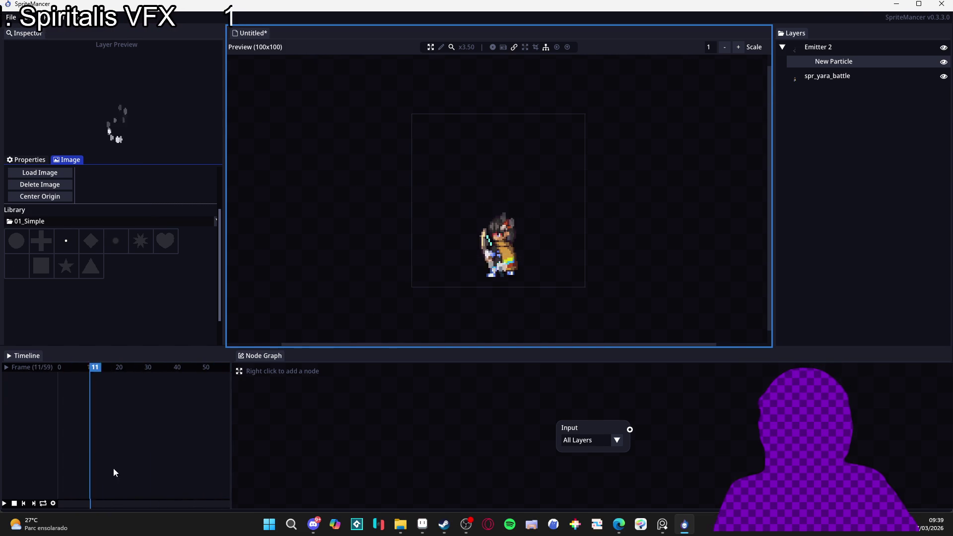
click(37, 158)
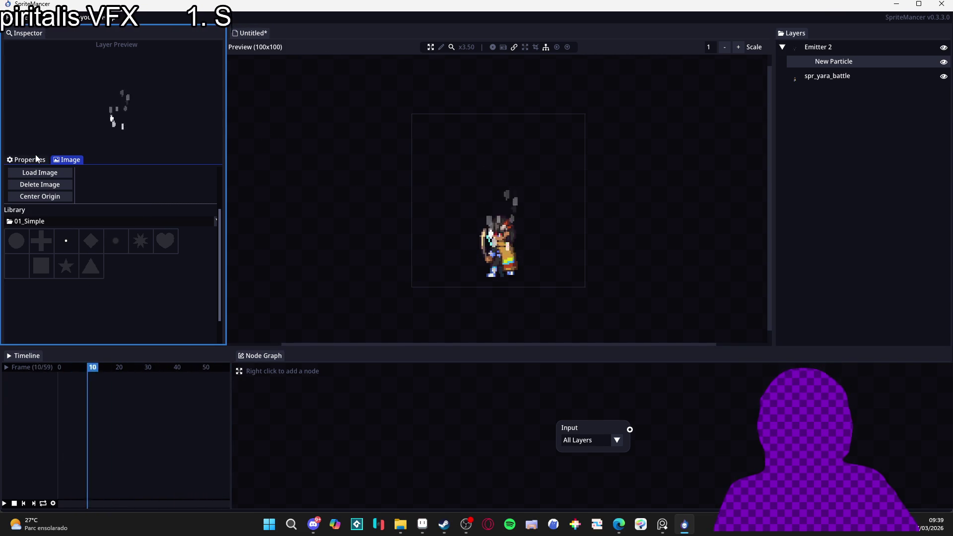
click(30, 159)
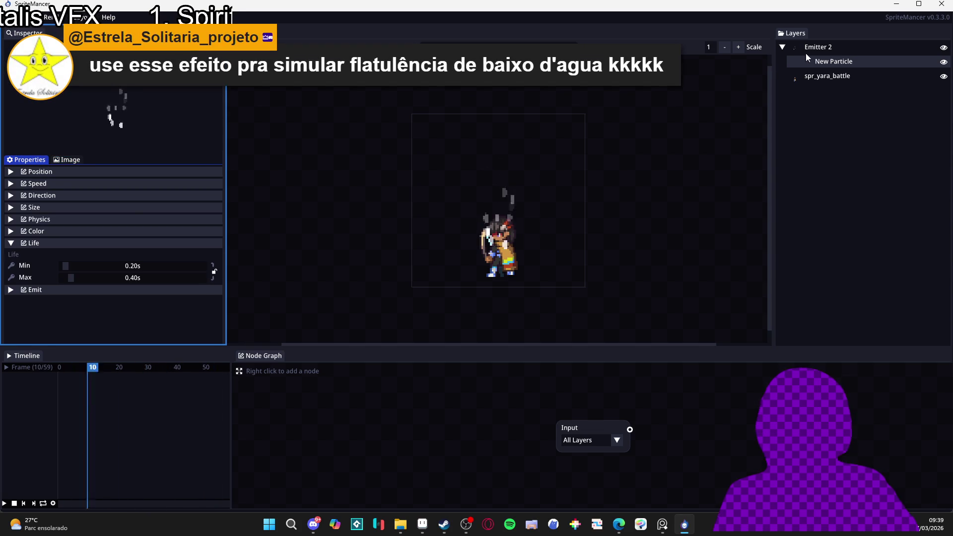
click(837, 48)
click(847, 63)
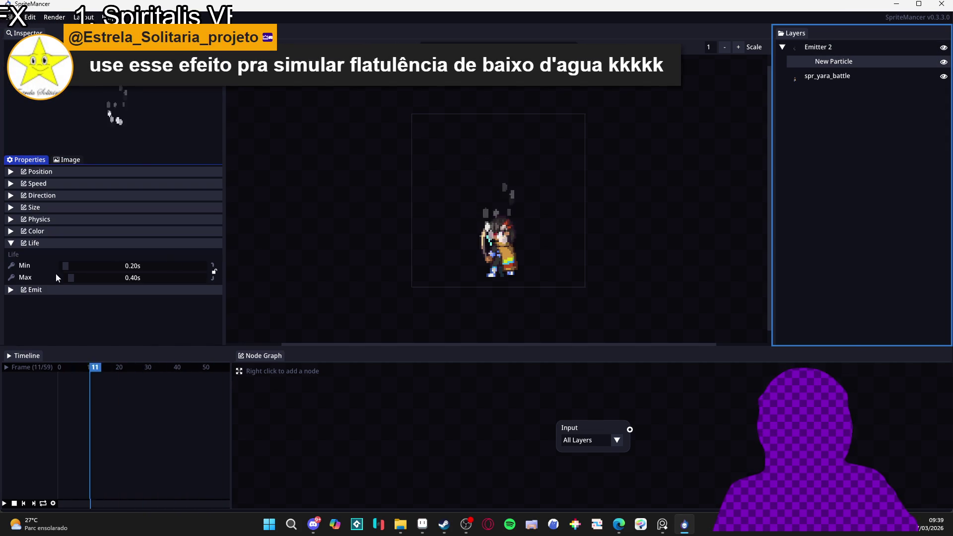
click(12, 243)
click(14, 255)
click(13, 255)
click(68, 160)
click(38, 158)
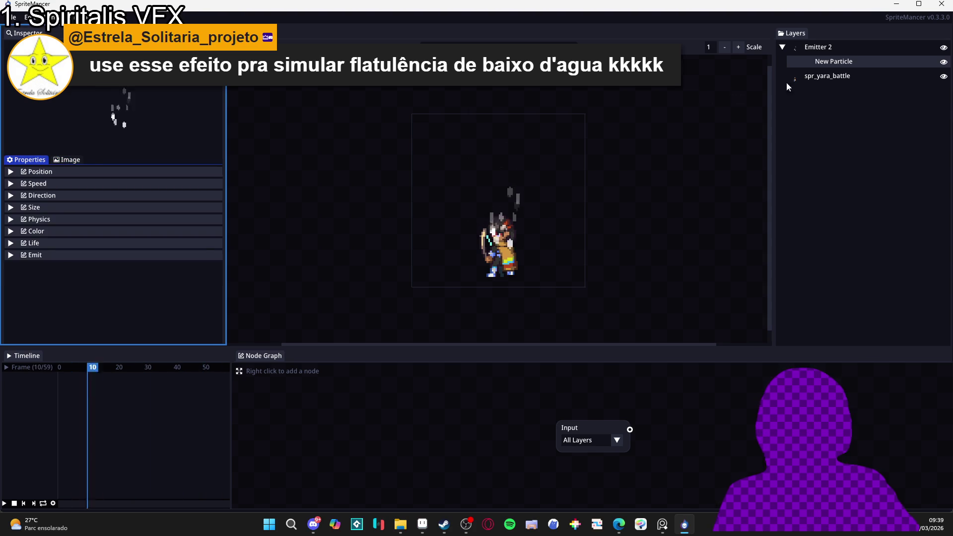
click(838, 46)
click(81, 161)
click(117, 159)
click(85, 161)
click(34, 162)
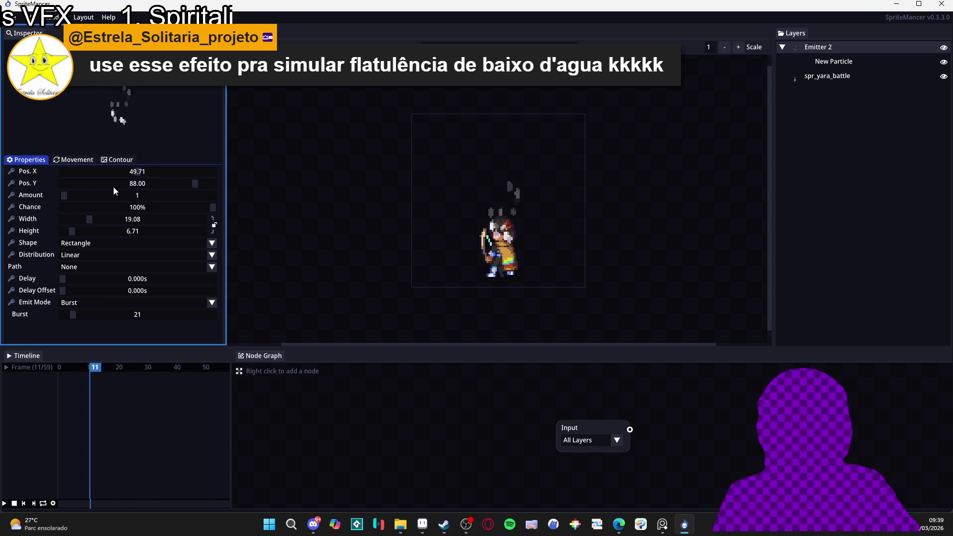
click(117, 160)
click(830, 62)
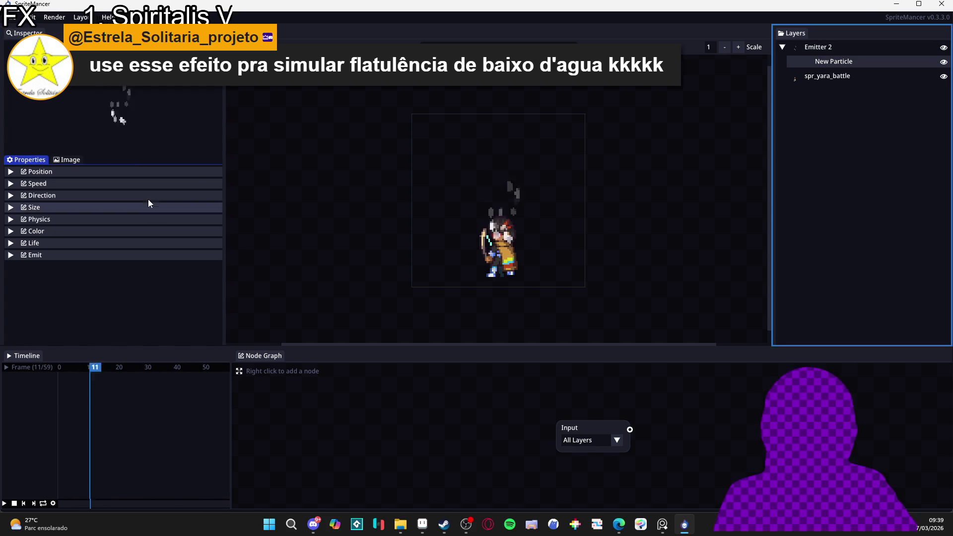
click(510, 255)
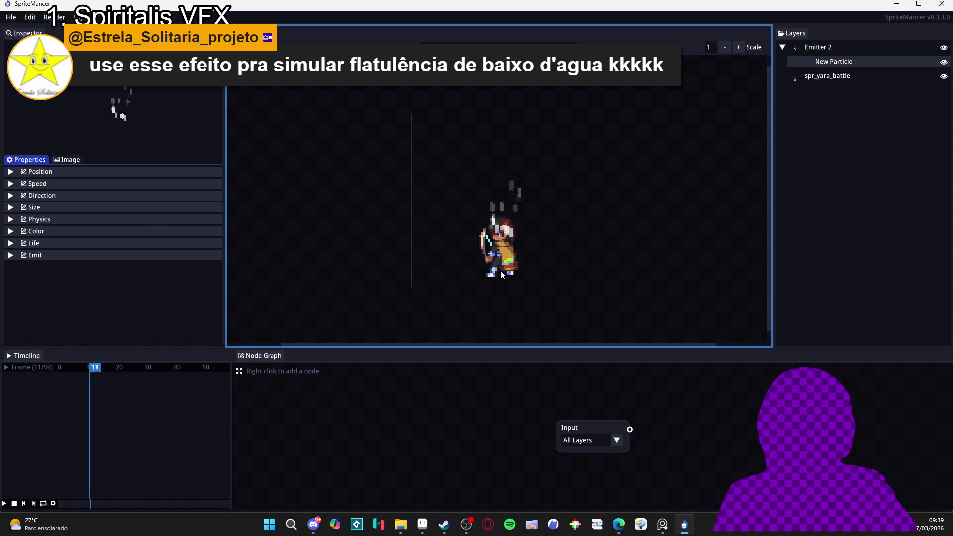
click(71, 160)
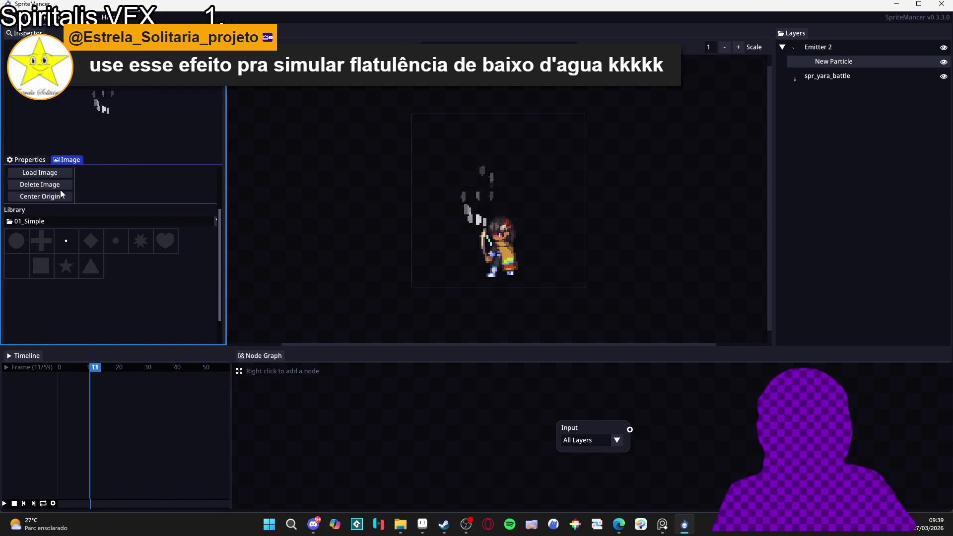
click(500, 272)
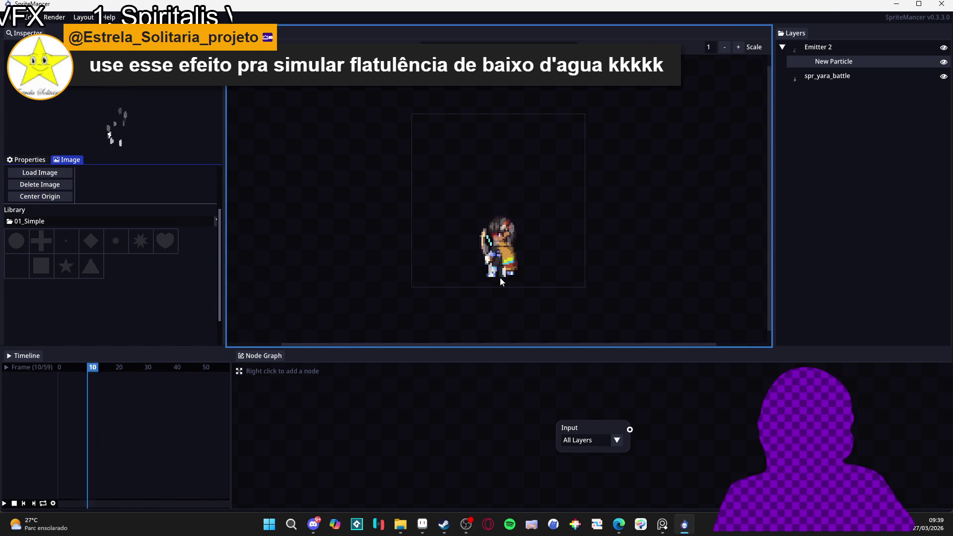
click(33, 161)
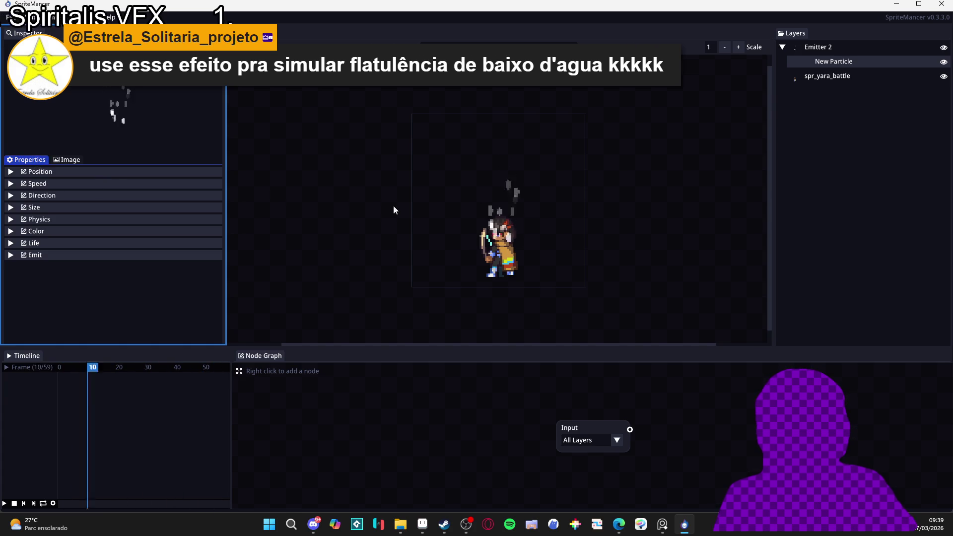
click(70, 160)
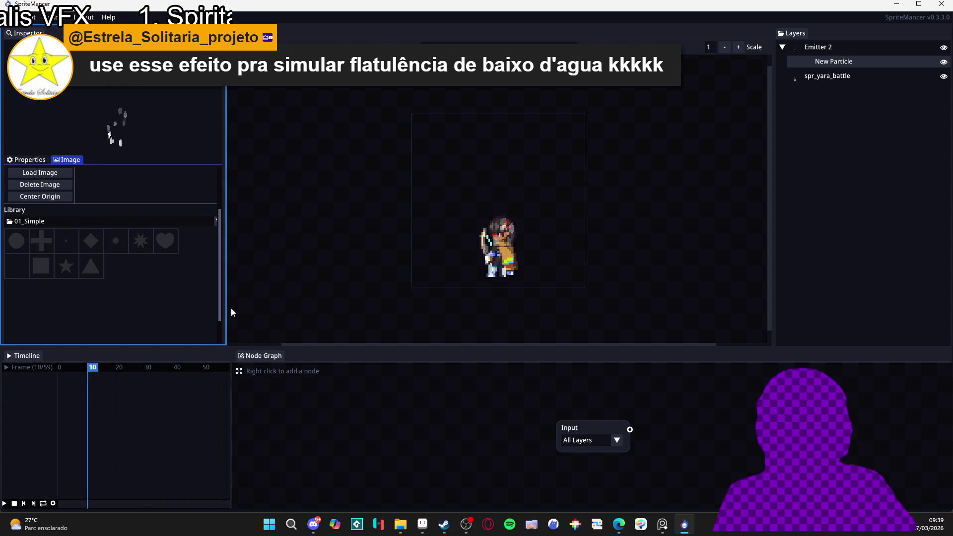
click(53, 503)
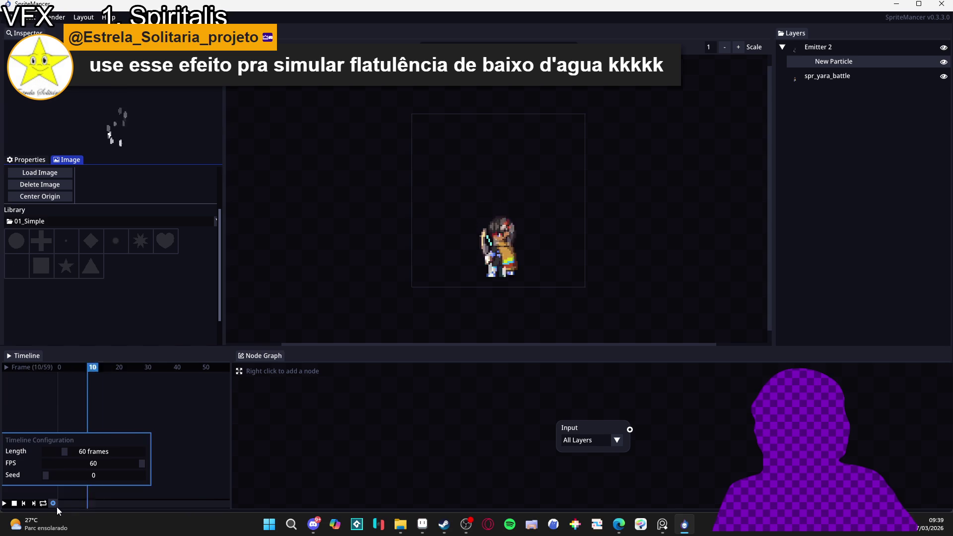
Drag the timeline Length shorter and back to 60 frames, then open the Render menu
drag(65, 451, 49, 452)
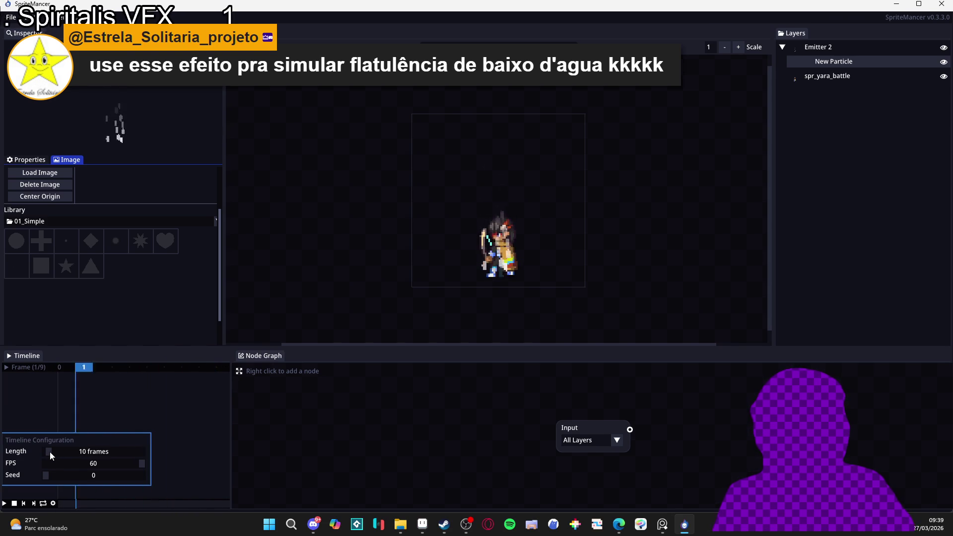
drag(49, 451, 63, 452)
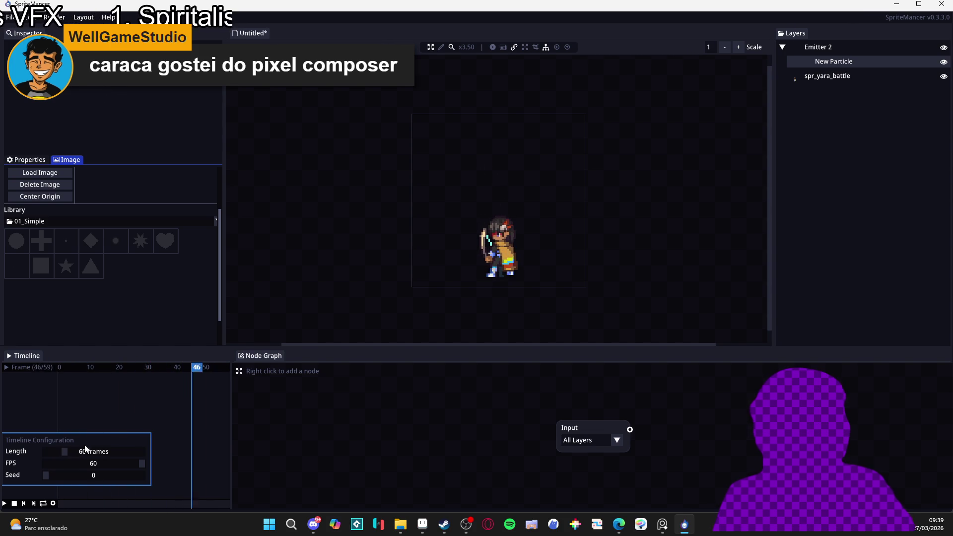
click(55, 17)
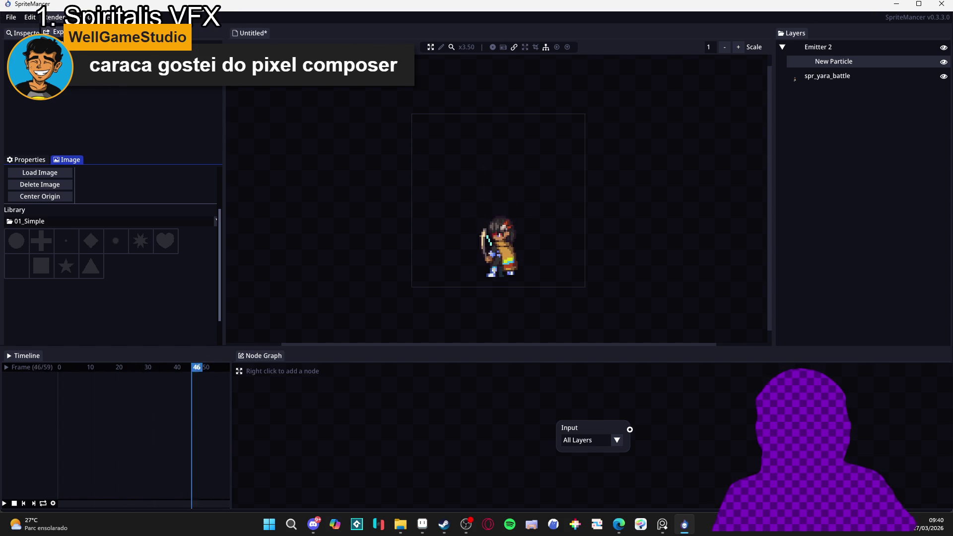
Hide the spr_yara_battle layer and re-render to a 60-frame 31x73 PNG spritesheet result
click(57, 32)
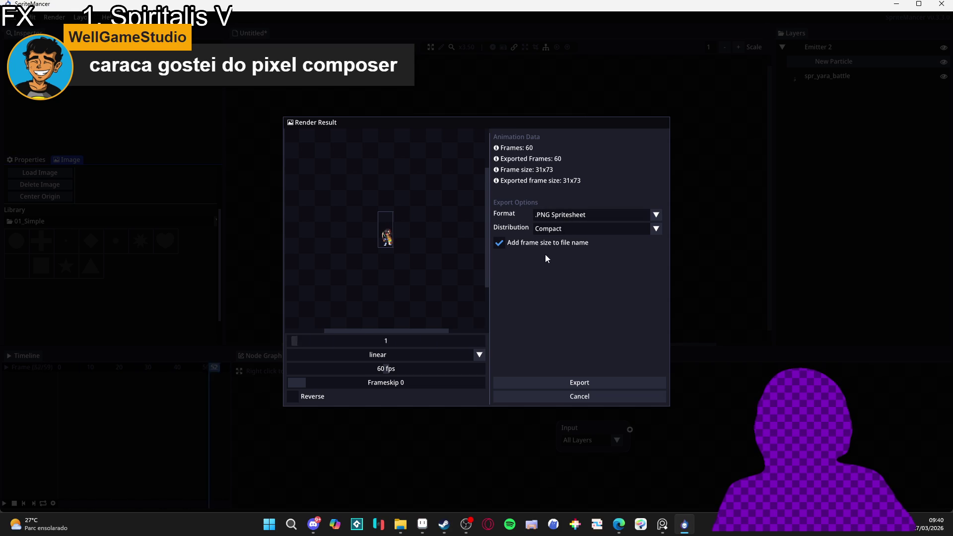
click(560, 397)
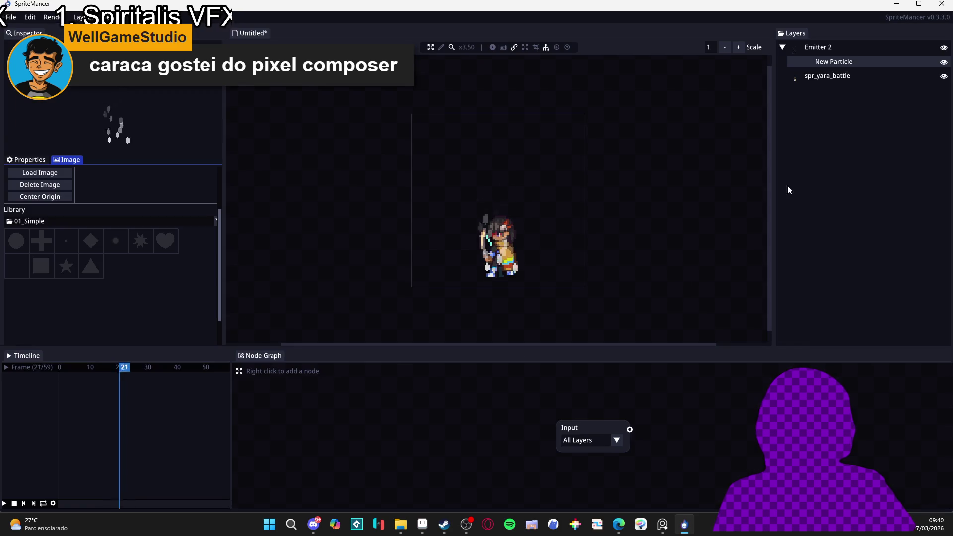
click(944, 76)
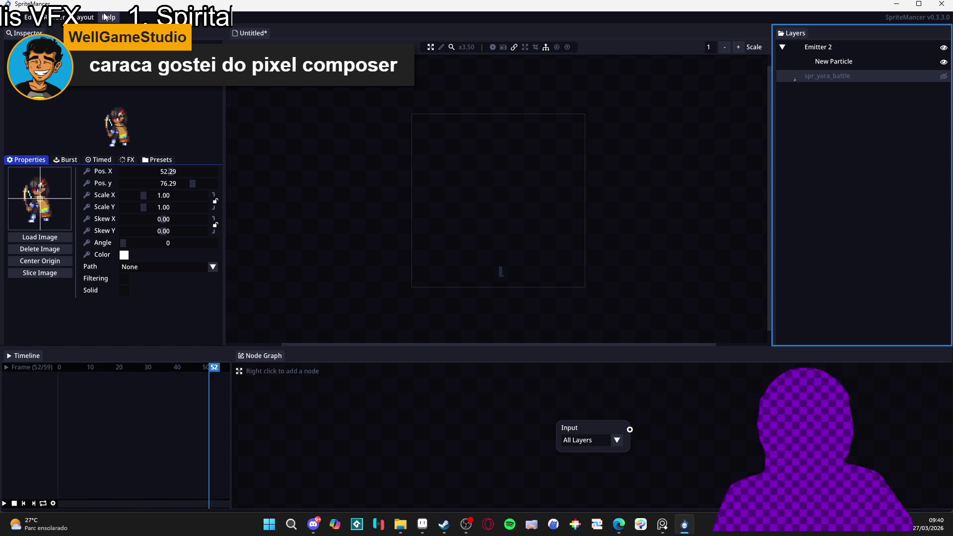
click(60, 17)
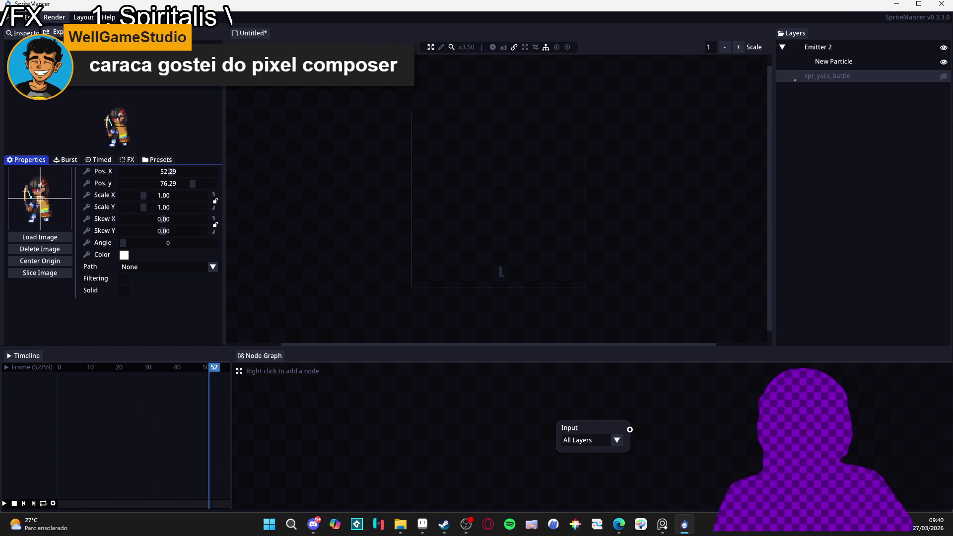
click(55, 32)
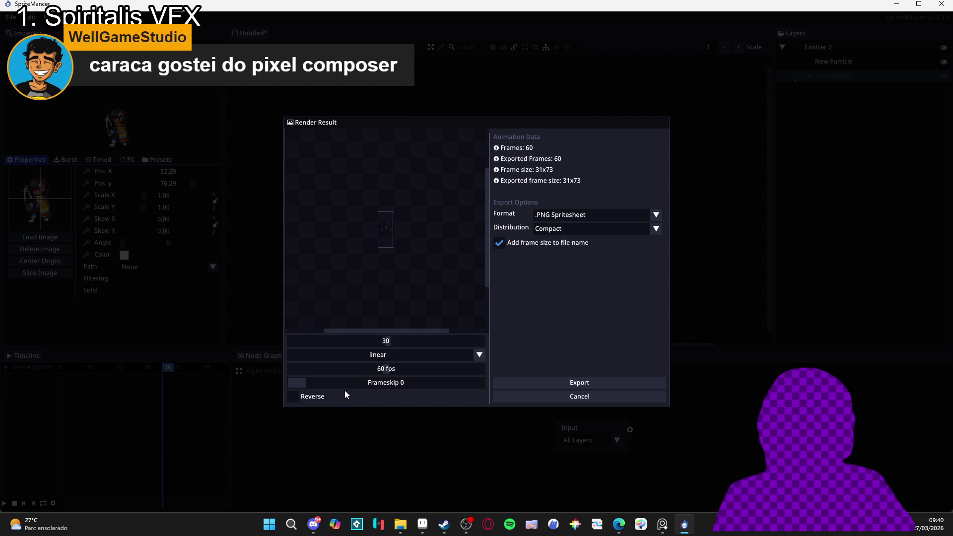
Set export Frameskip to 2 (20 frames) and the frame rate to 30 fps
click(341, 382)
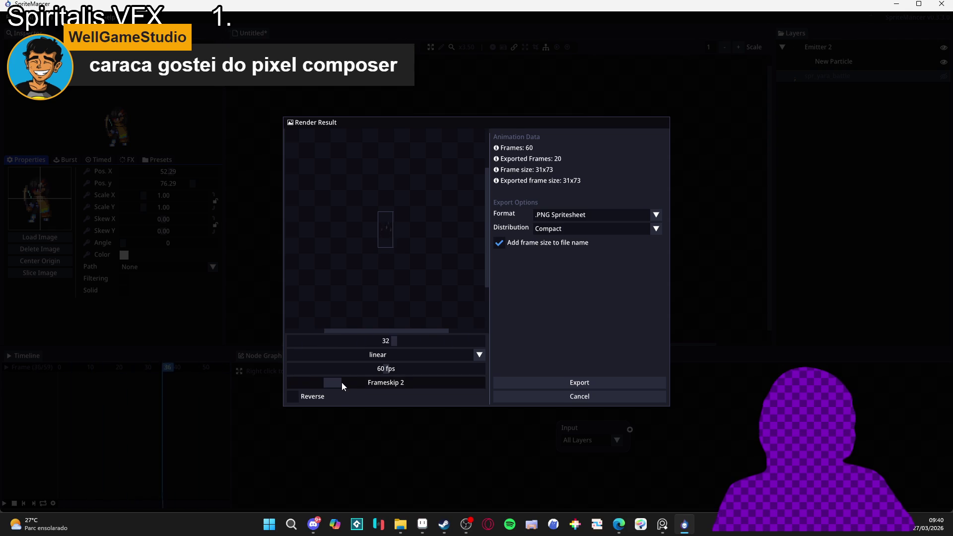
click(342, 382)
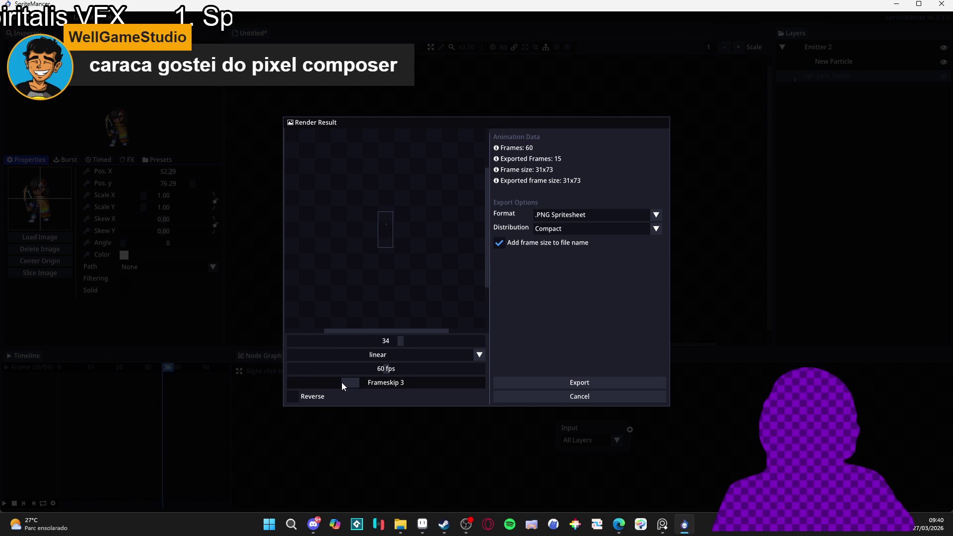
click(341, 382)
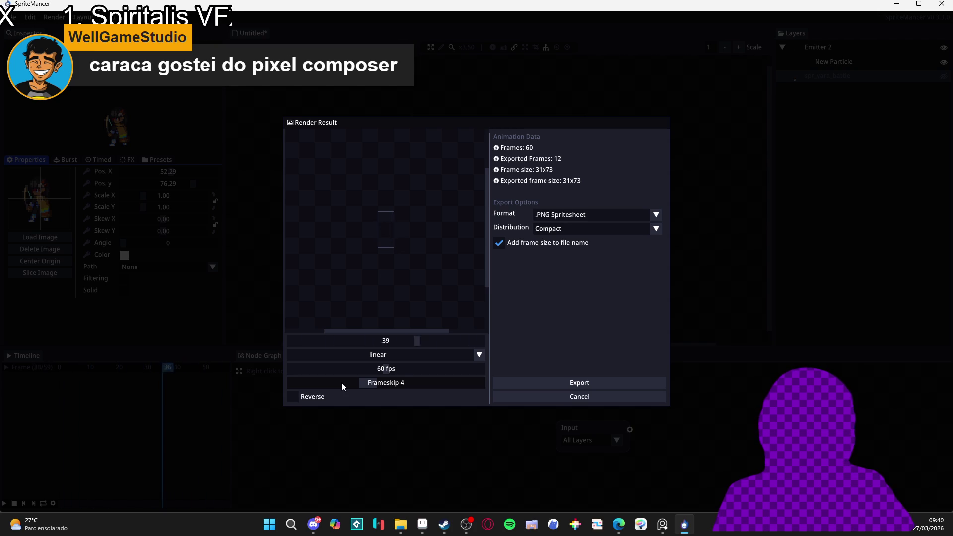
scroll(346, 379, down, 4)
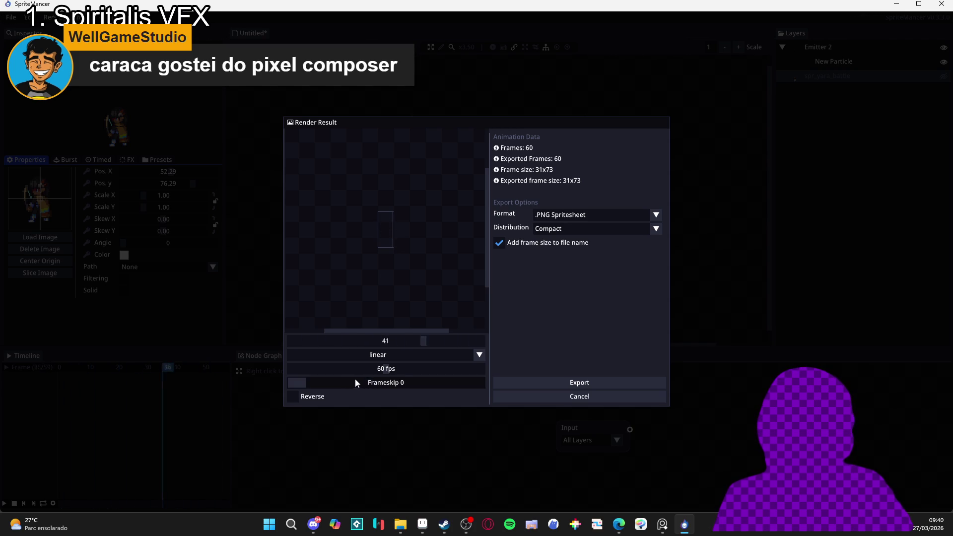
mouse_move(317, 367)
mouse_down()
mouse_move(304, 367)
mouse_move(322, 371)
mouse_up()
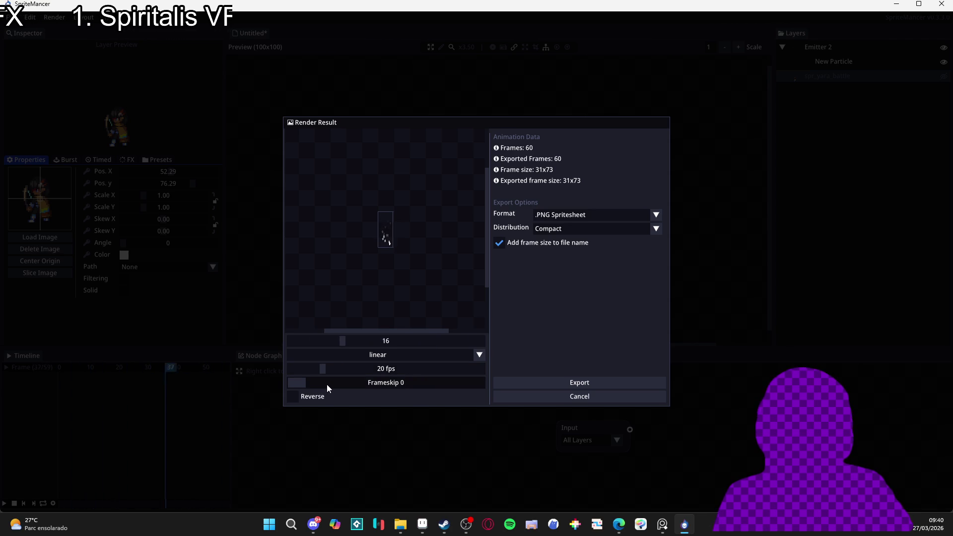
click(327, 384)
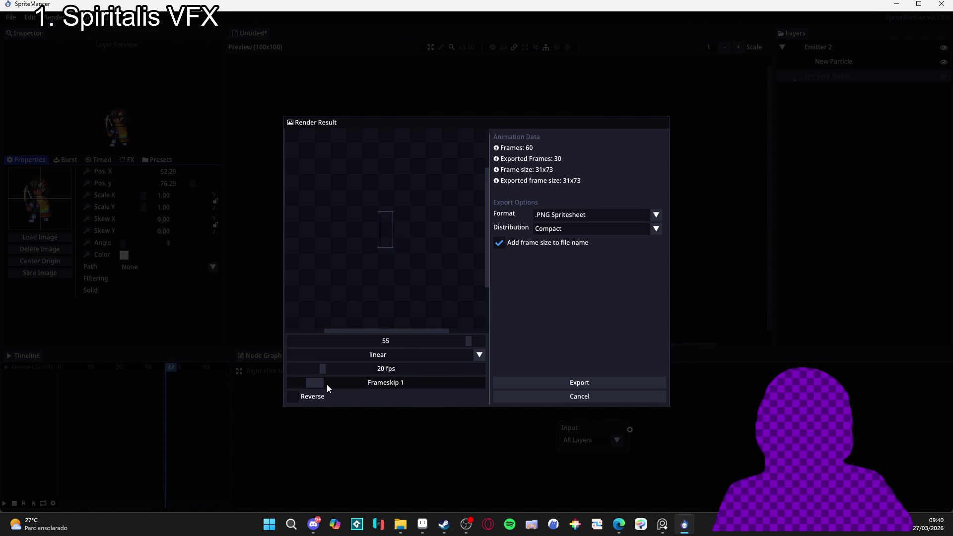
scroll(327, 384, up, 1)
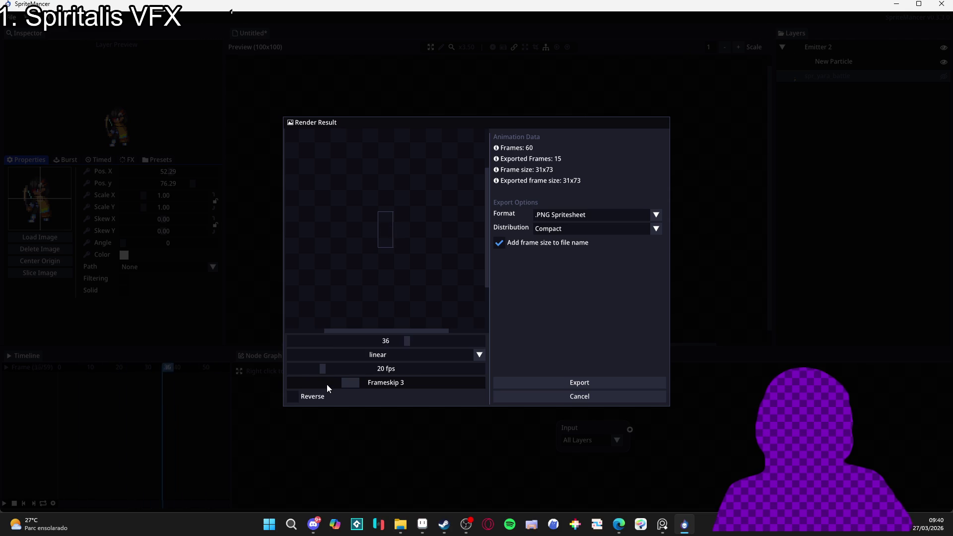
scroll(326, 384, up, 2)
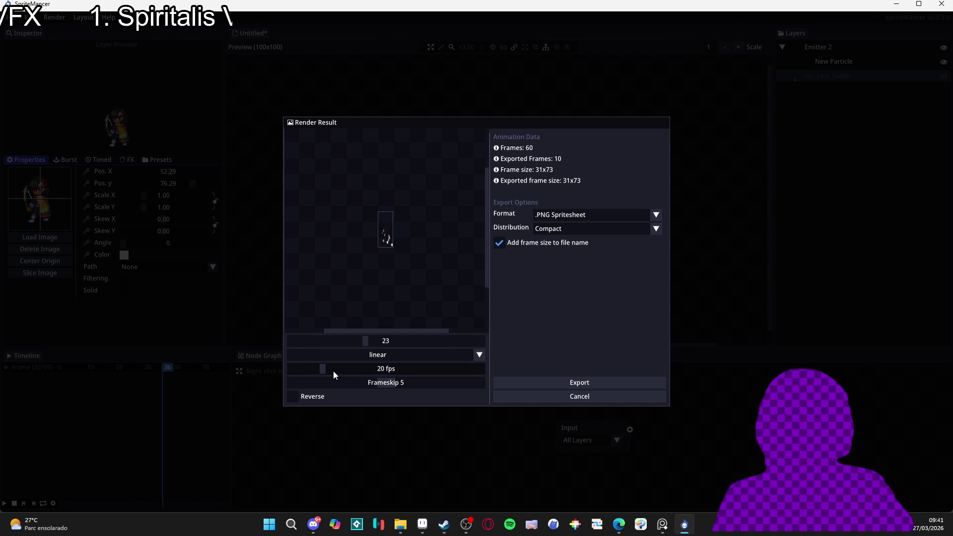
drag(322, 365, 338, 370)
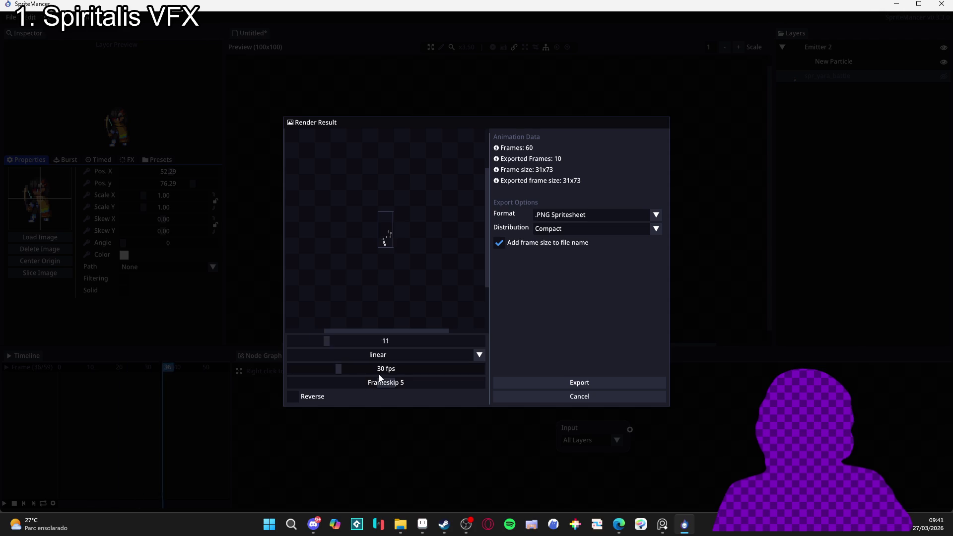
scroll(376, 385, down, 3)
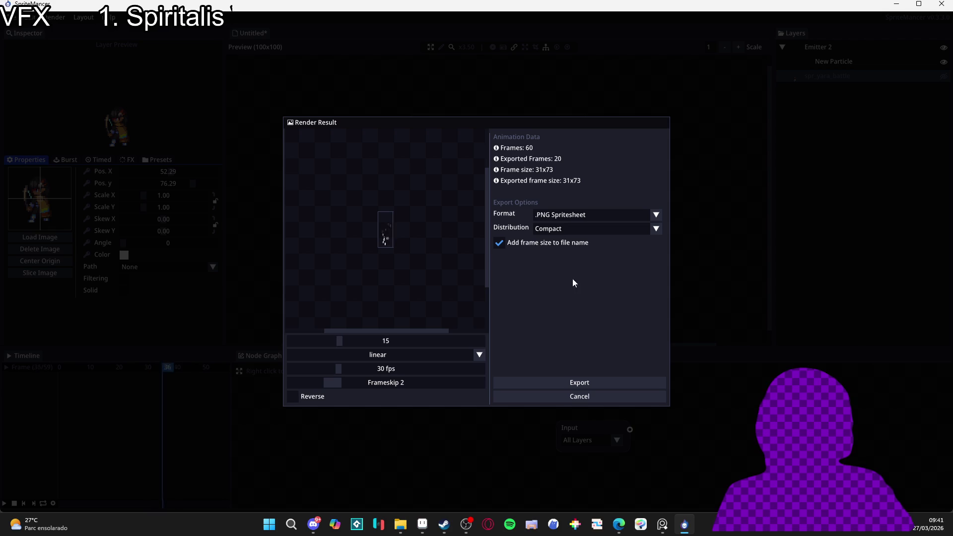
Set the spritesheet Distribution to Horizontal
click(628, 228)
click(629, 229)
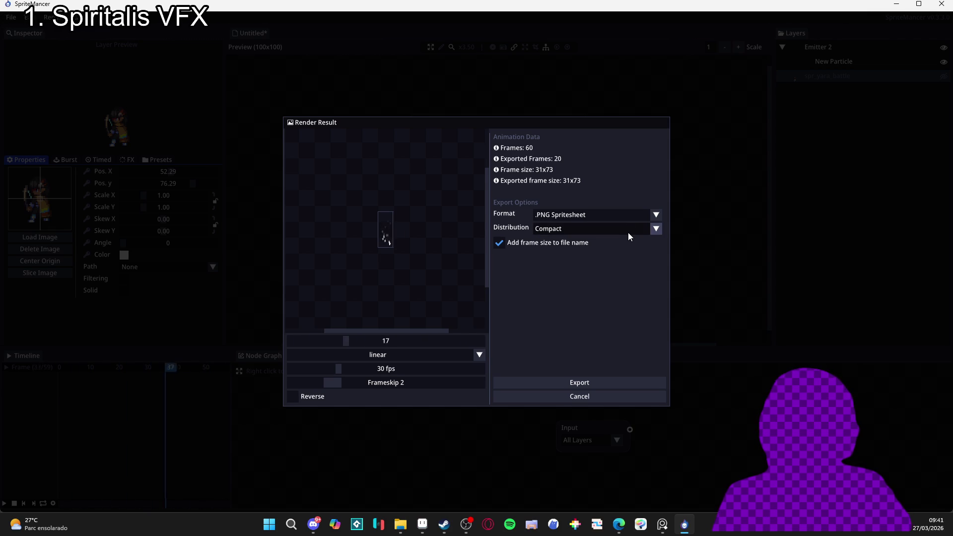
click(632, 231)
click(632, 231)
click(632, 227)
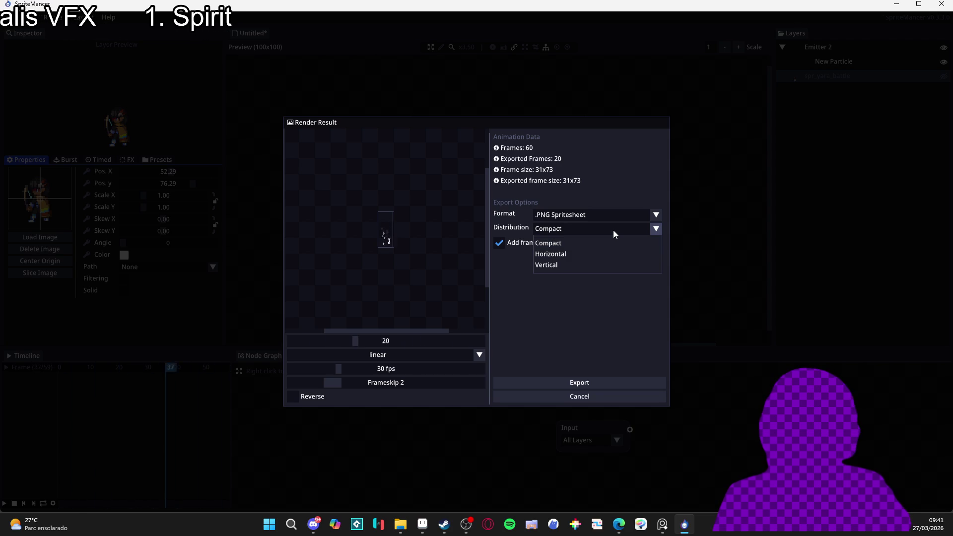
click(602, 253)
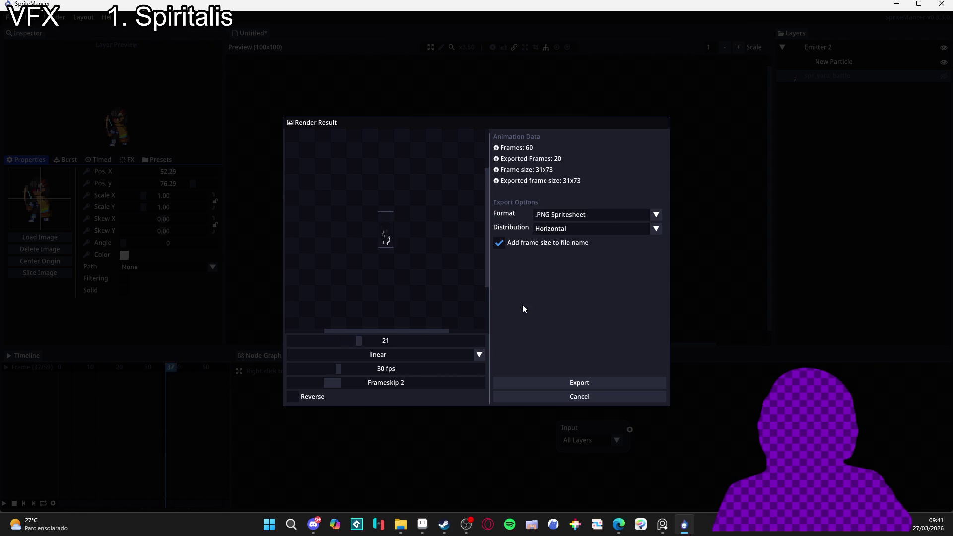
Export the spritesheet as spr_wind_part_31x73.png into vfx/character_spells/yara/gale_arrow
click(516, 382)
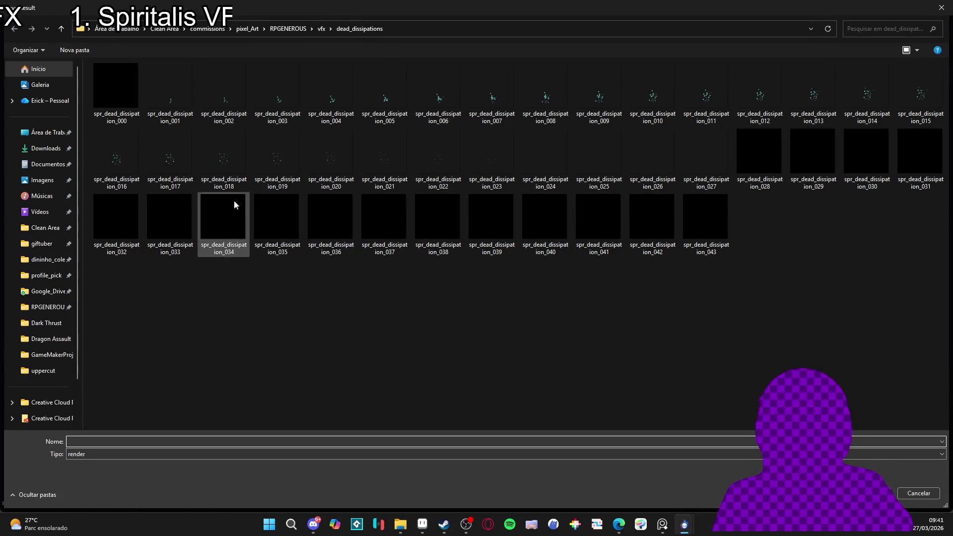
click(317, 34)
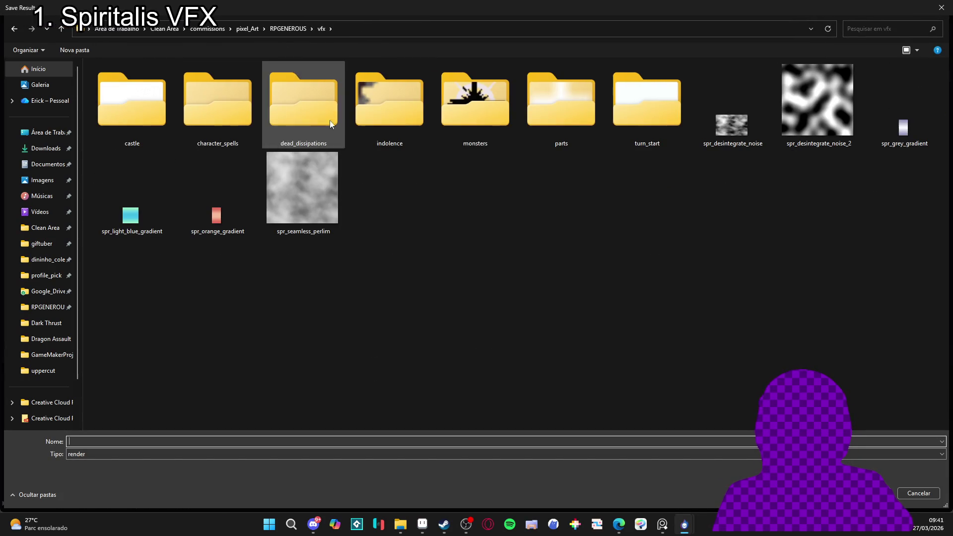
double_click(223, 105)
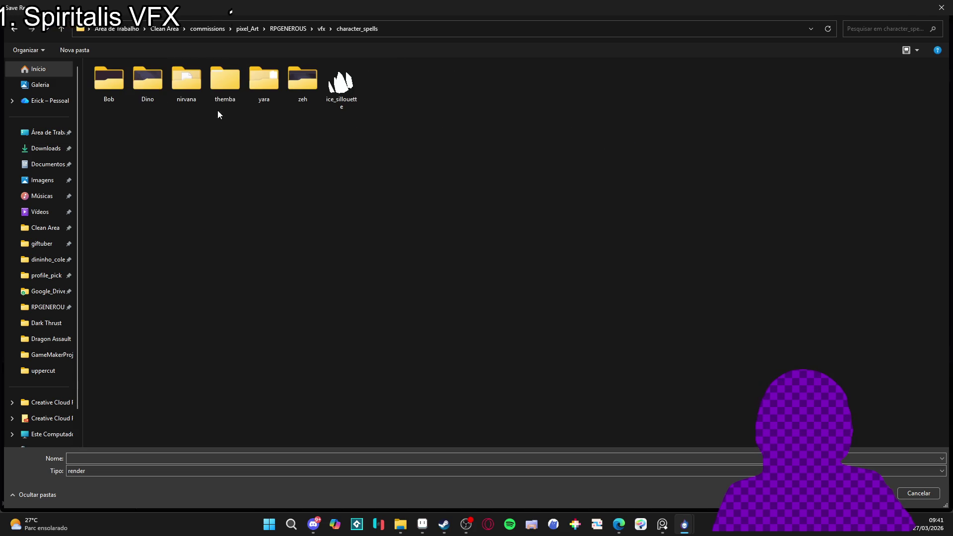
double_click(271, 84)
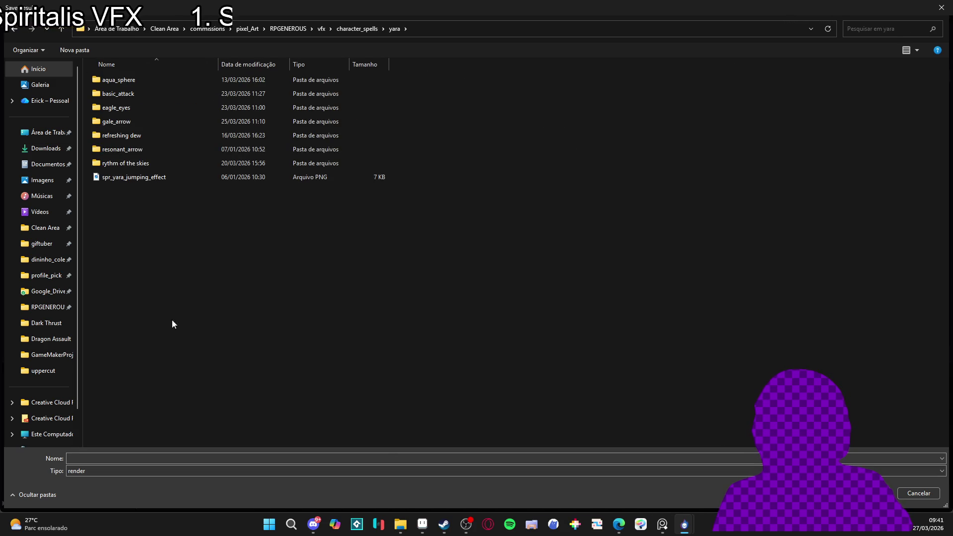
double_click(166, 121)
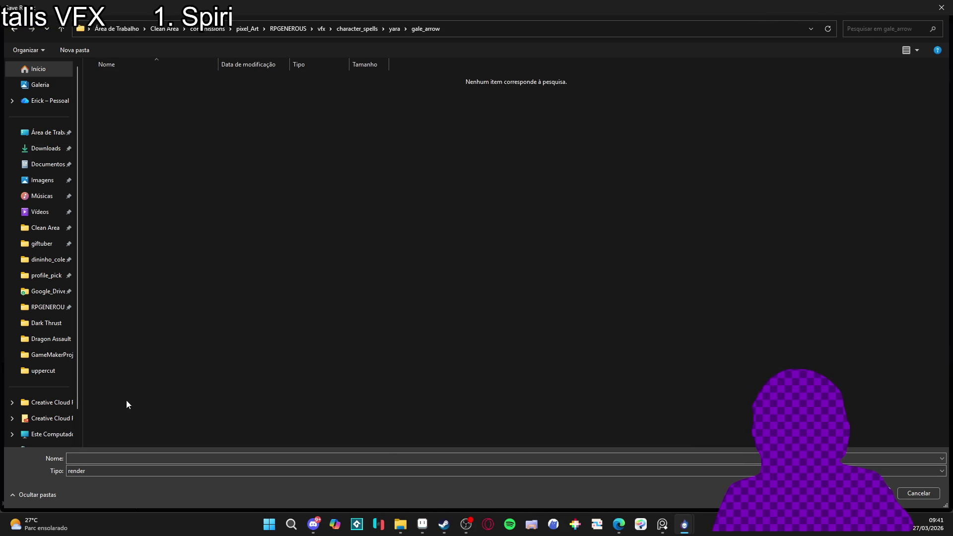
click(113, 456)
text(s)
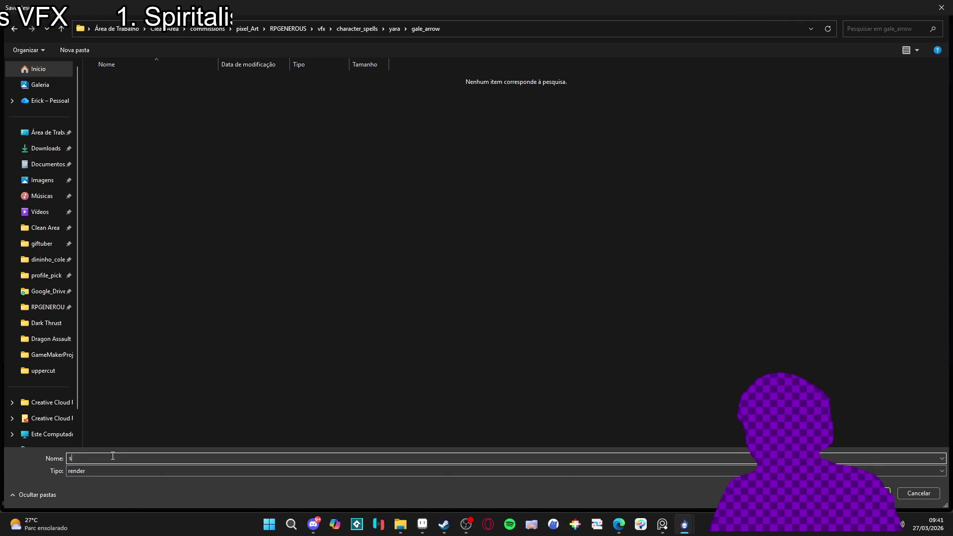
text(pr_wind_p)
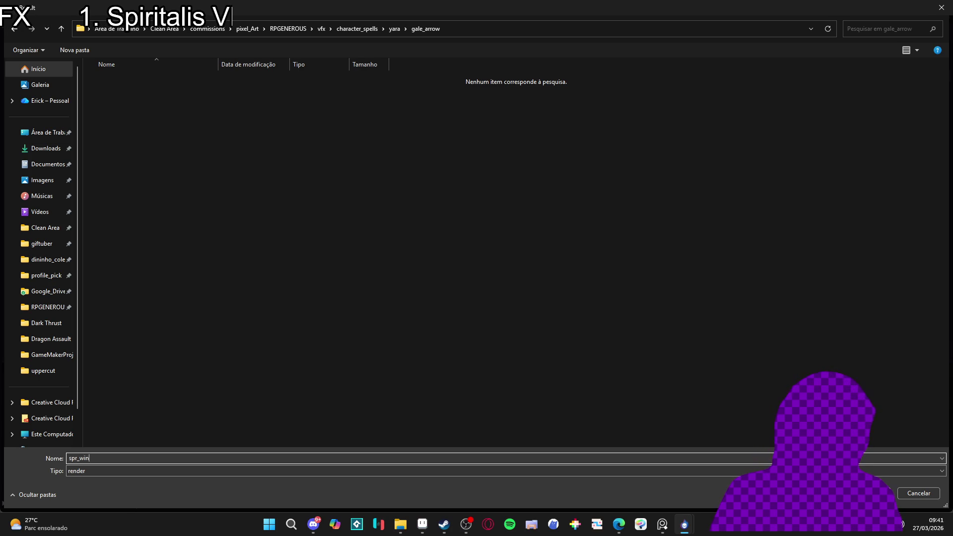
key(Return)
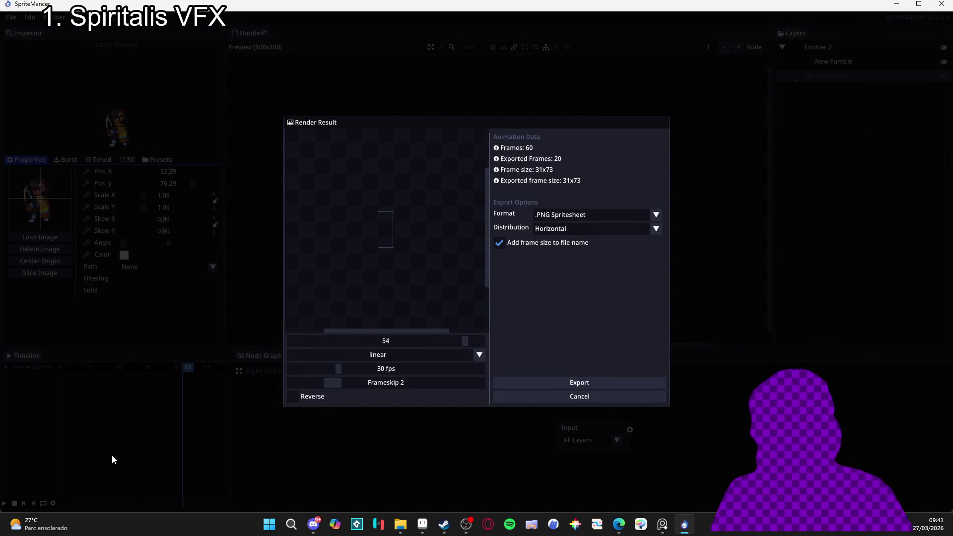
click(422, 526)
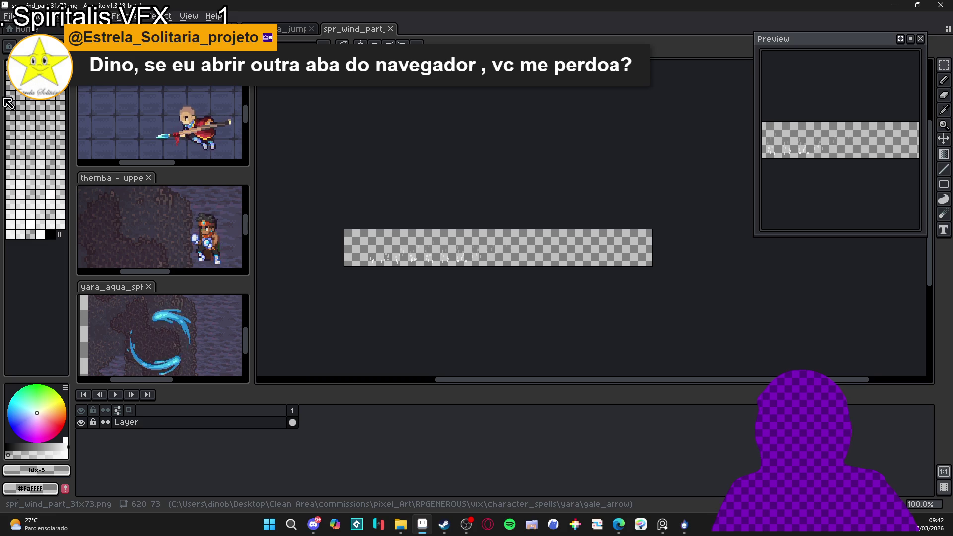
Import the wind particle sheet as a sprite sheet with 20 columns and 1 row
click(12, 16)
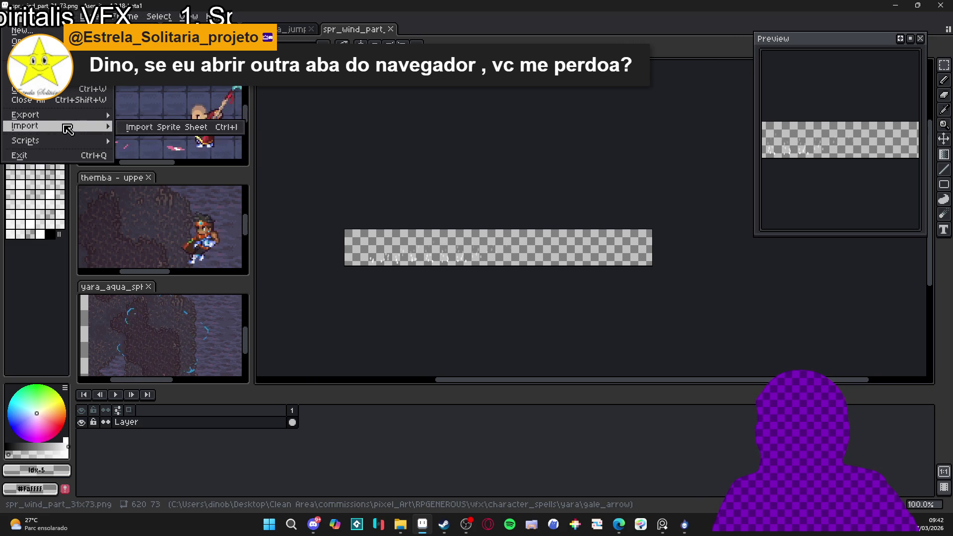
mouse_move(65, 118)
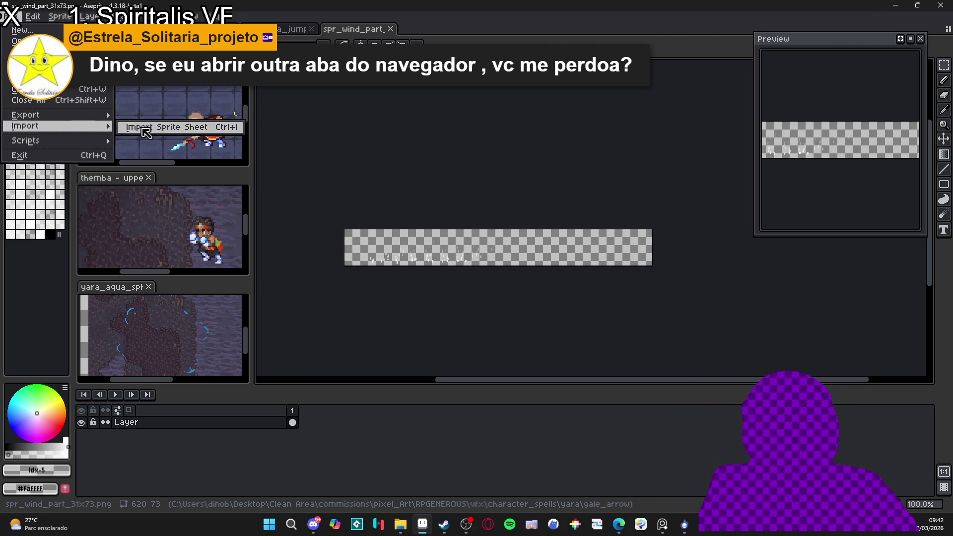
click(144, 127)
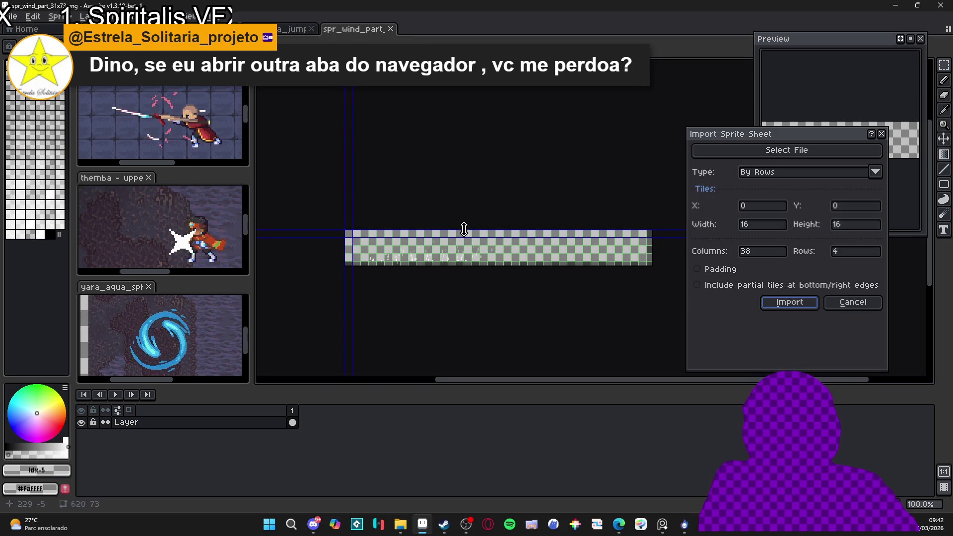
double_click(774, 253)
text(20)
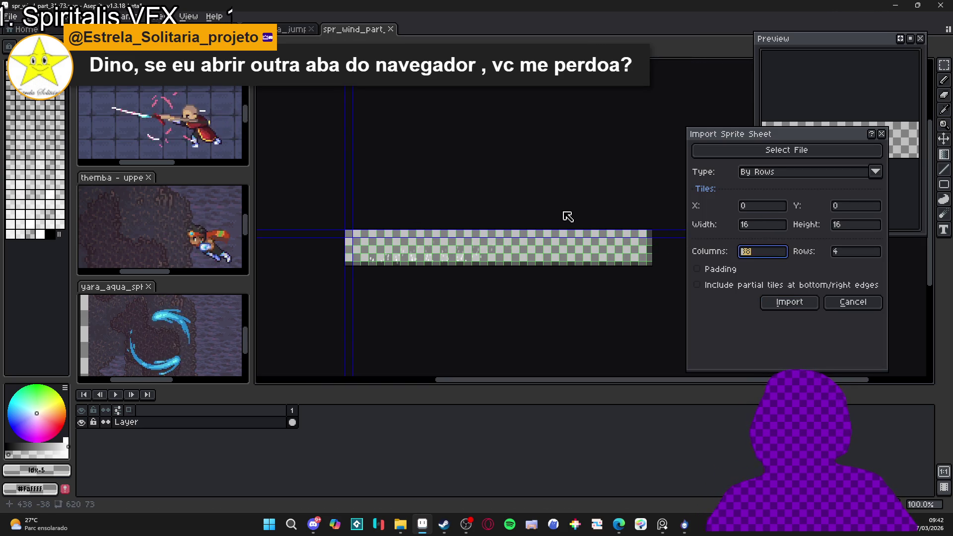
key(Tab)
text(1)
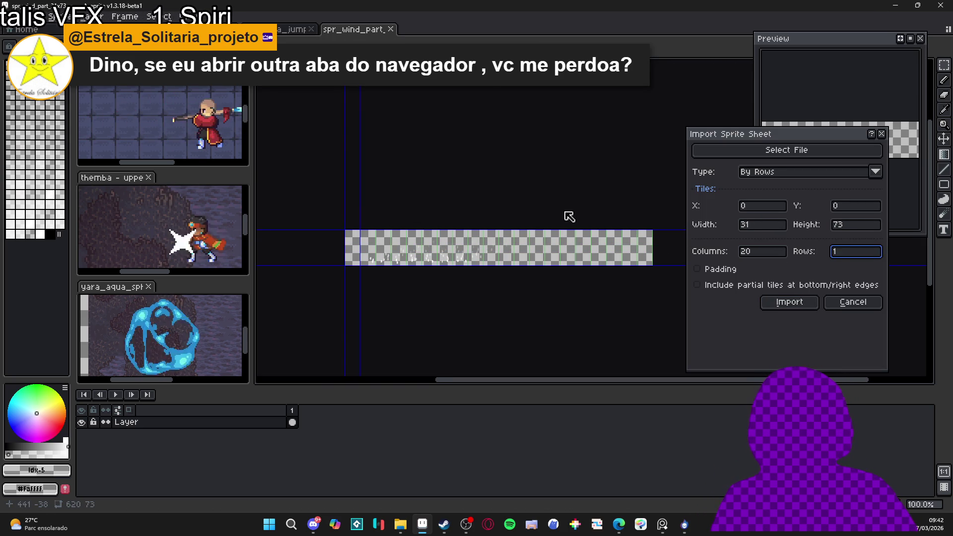
click(787, 304)
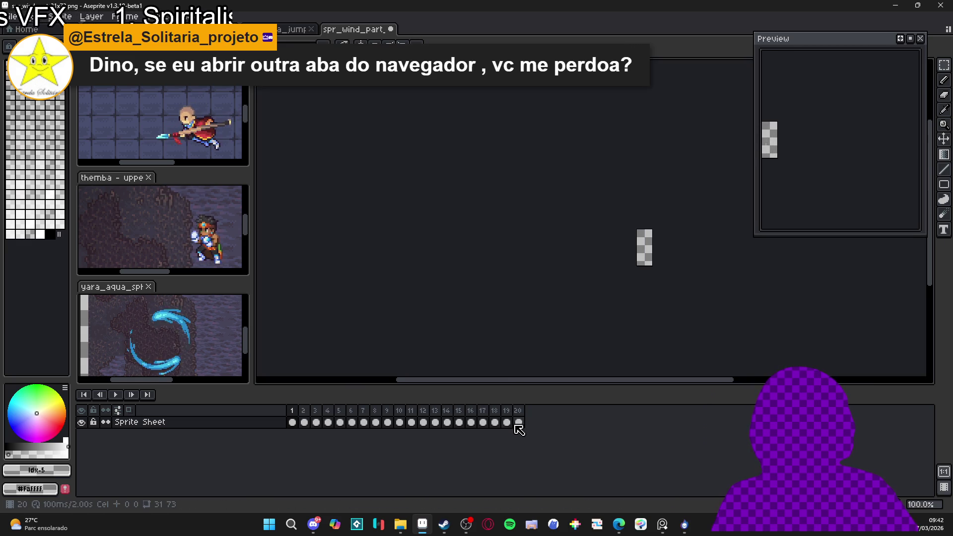
Step through the 20 imported 31×73 frames, then move on to the other sprite documents
drag(515, 424, 272, 439)
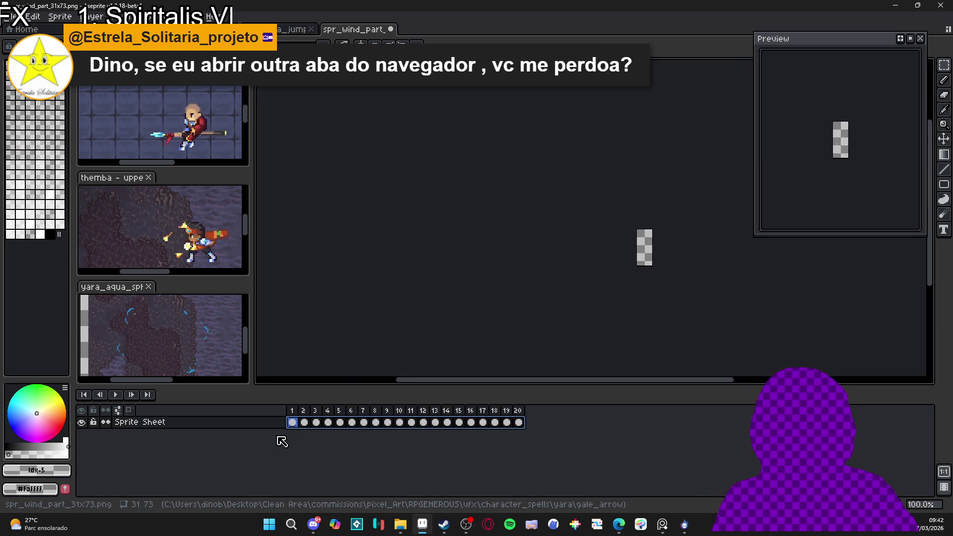
click(301, 427)
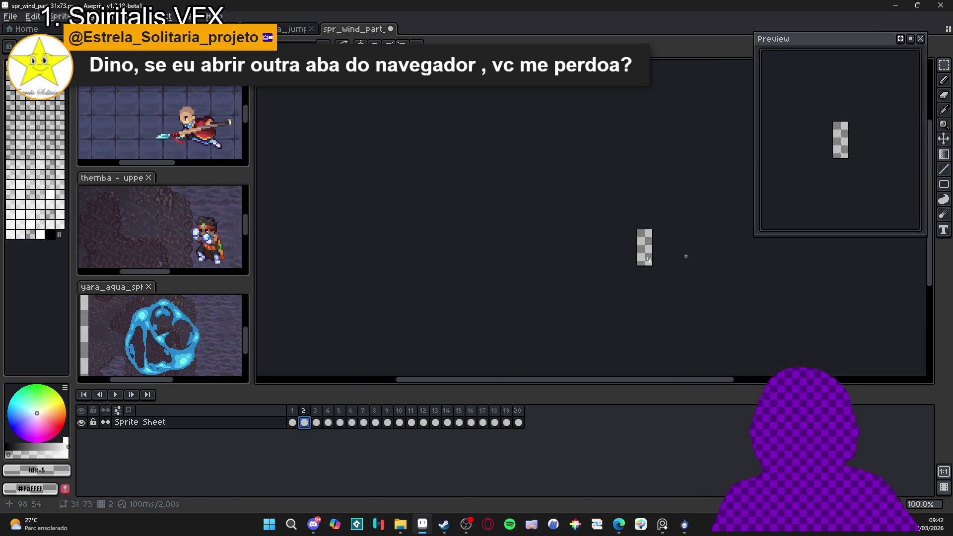
scroll(666, 264, up, 3)
key(Right)
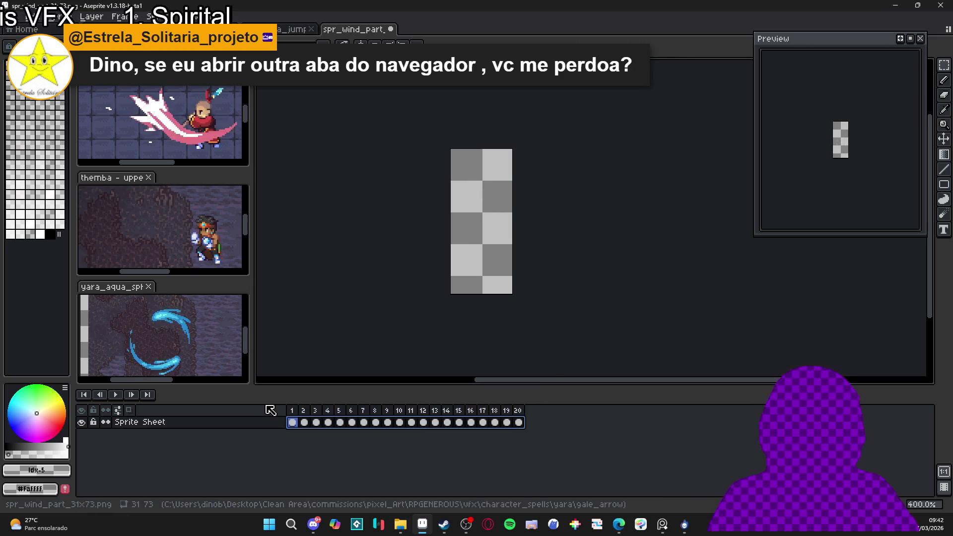
click(278, 28)
click(238, 29)
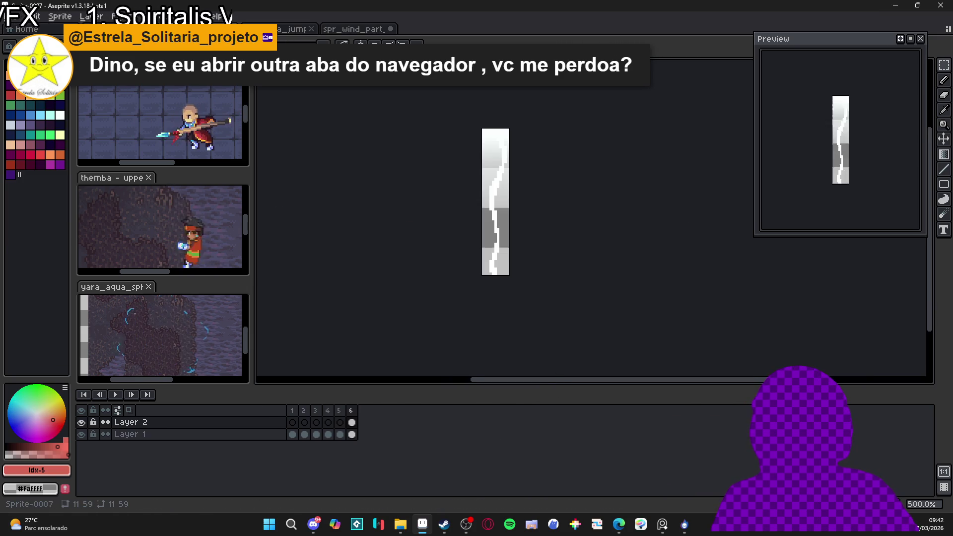
In the yara gale arrow sprite, add a new layer named wind_burst above wind3
click(124, 15)
key(Escape)
key(ctrl+Tab)
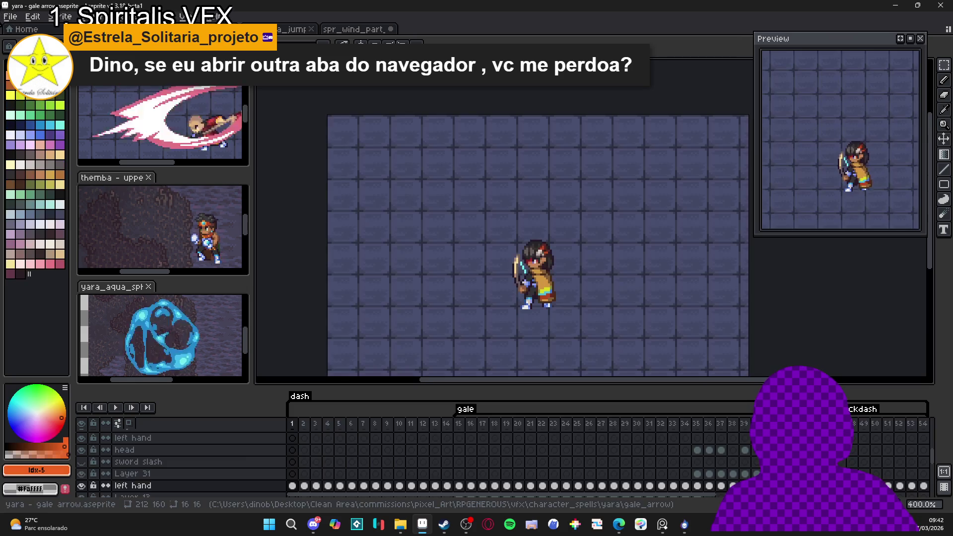
scroll(542, 449, up, 3)
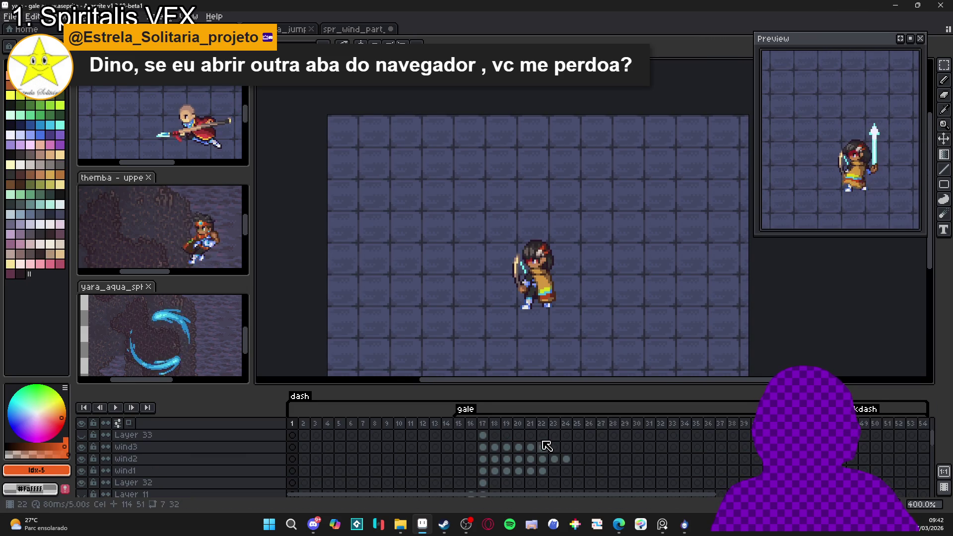
click(435, 436)
click(241, 450)
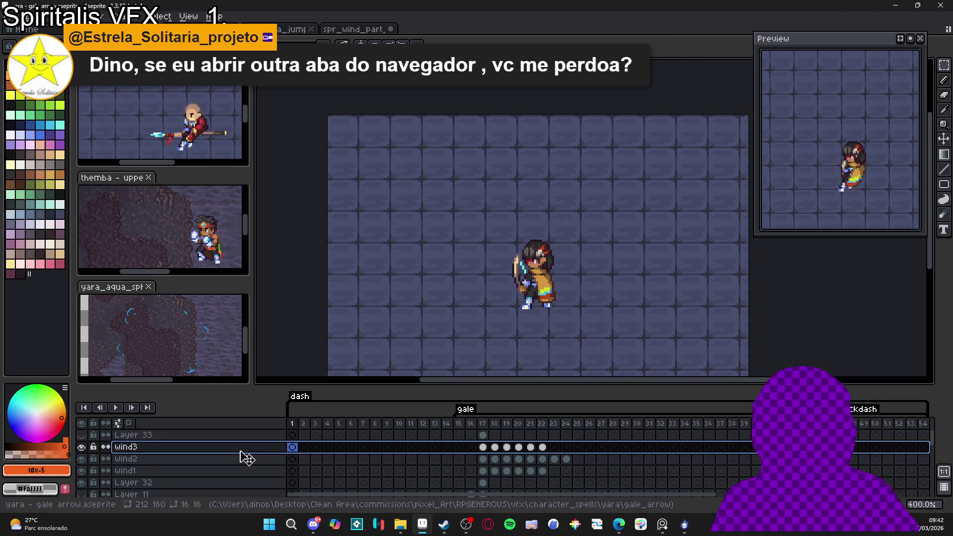
key(shift+n)
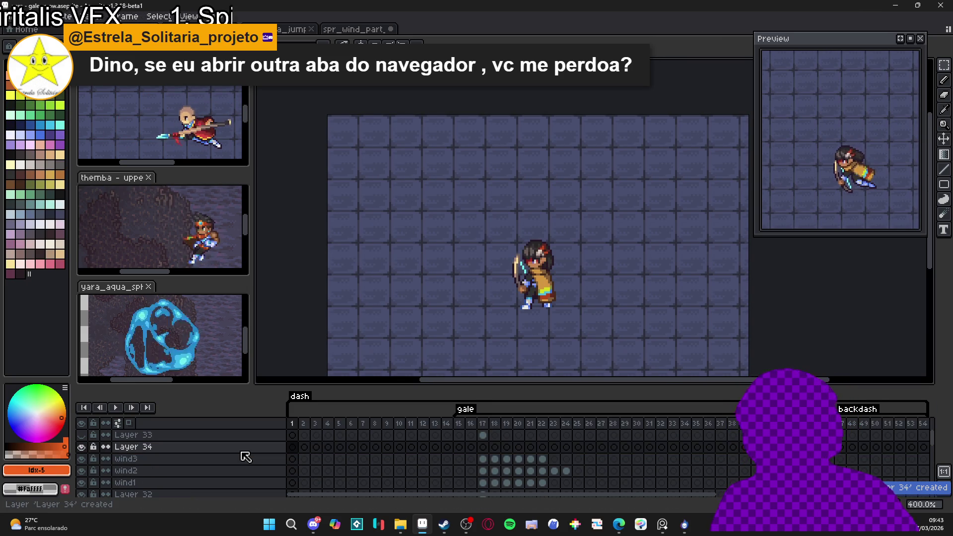
double_click(240, 449)
text(wind_burst)
key(Return)
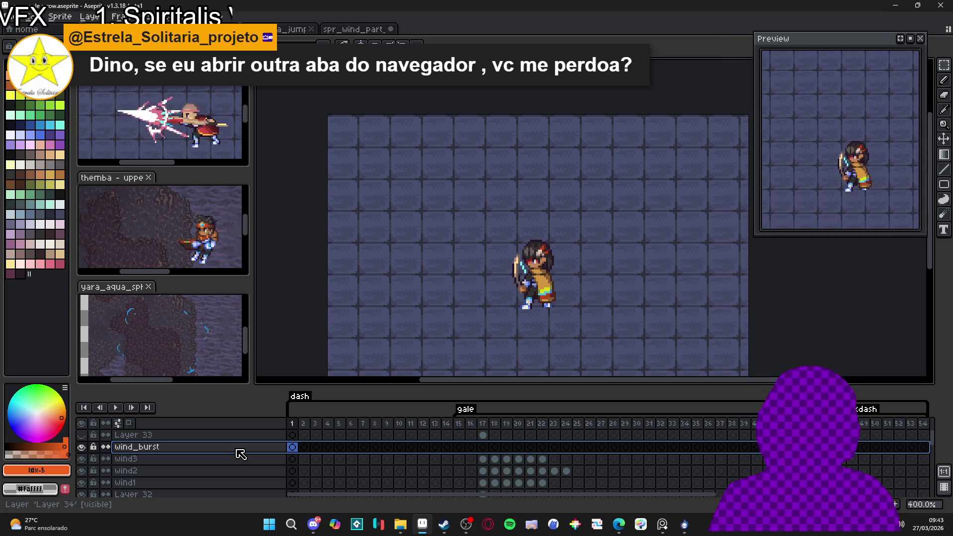
Place the wind particle frames on wind_burst from frame 18, moved beside the archer's feet, and preview
mouse_move(483, 447)
mouse_down()
mouse_move(710, 446)
mouse_move(486, 453)
mouse_up()
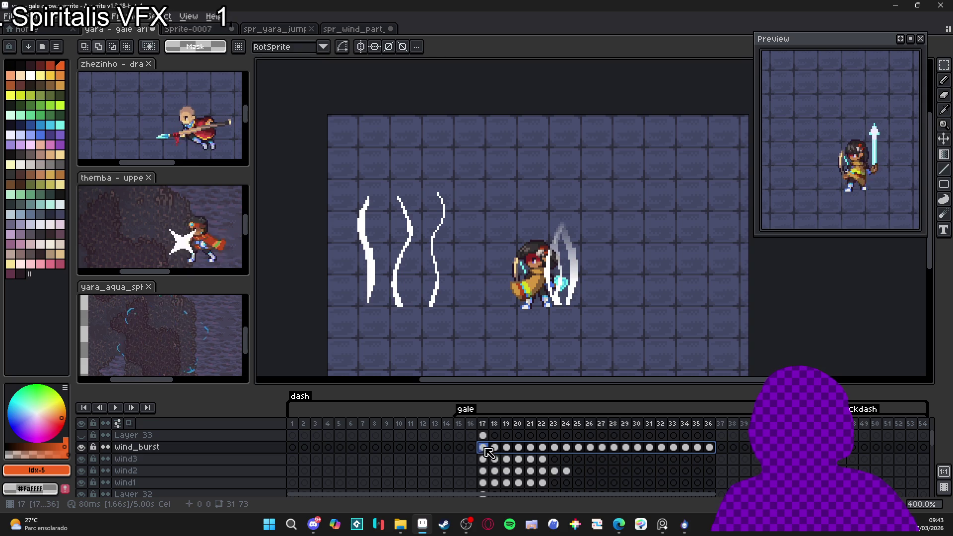
click(494, 448)
key(v)
mouse_move(382, 256)
mouse_down()
mouse_move(511, 286)
mouse_move(549, 308)
mouse_move(548, 300)
mouse_up()
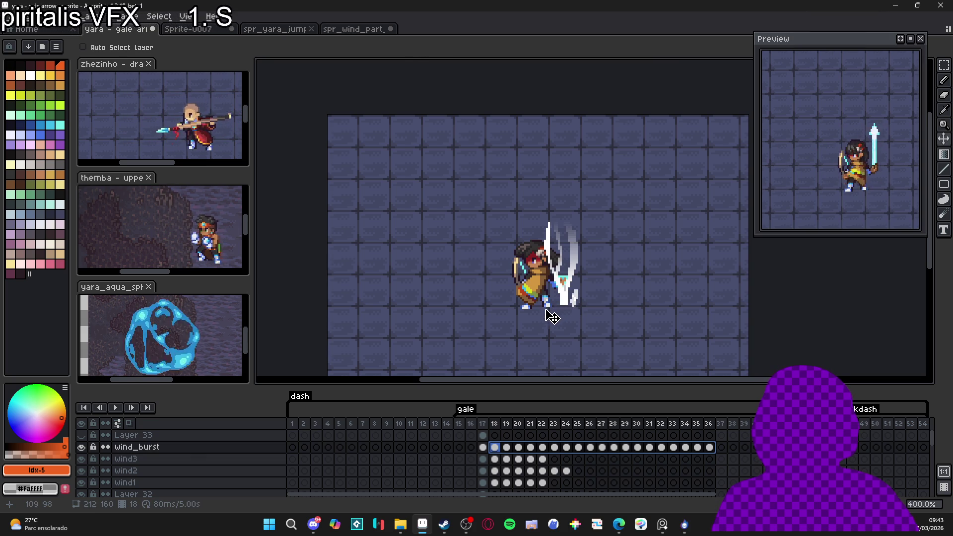
click(118, 409)
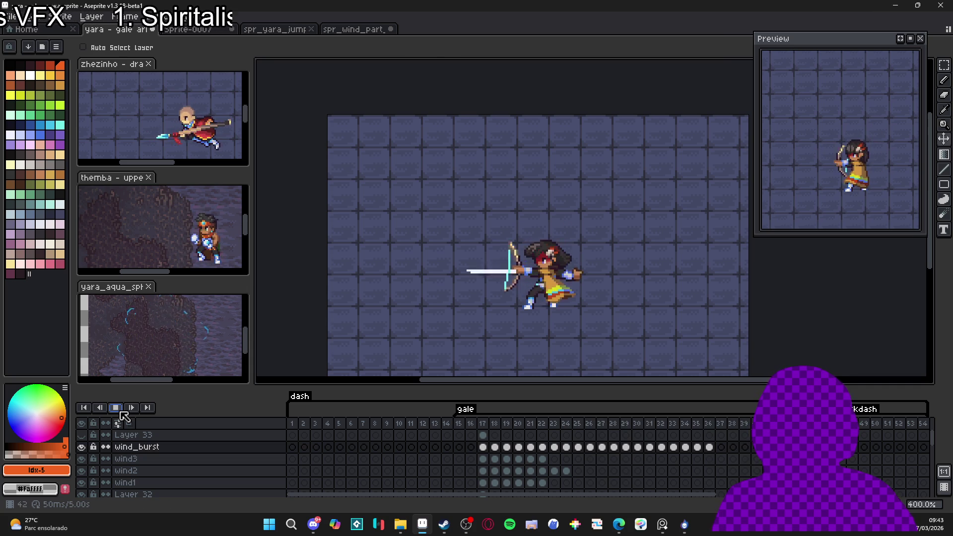
Stop playback and select Layer 32 at frame 17, where the old wind strokes appear
click(121, 412)
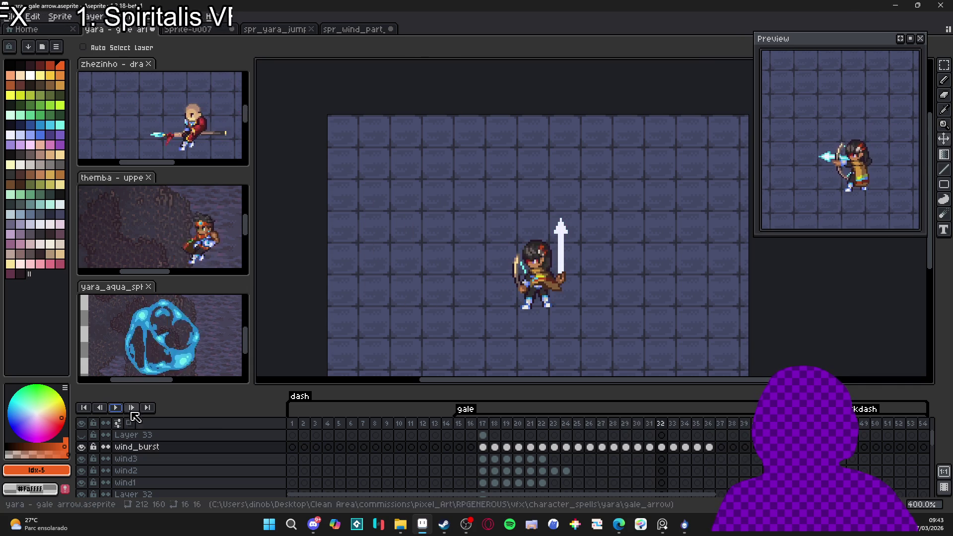
click(303, 435)
click(423, 434)
drag(446, 423, 297, 424)
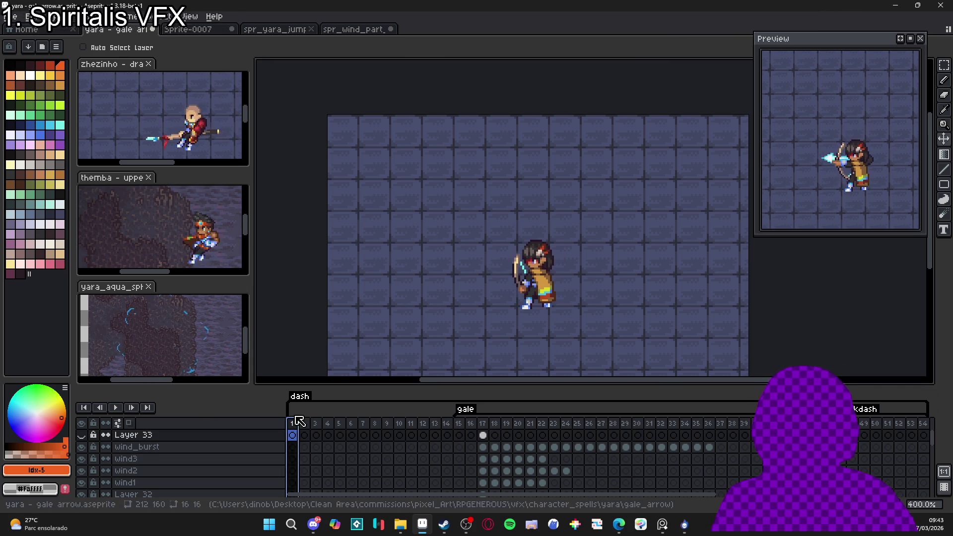
key(Right)
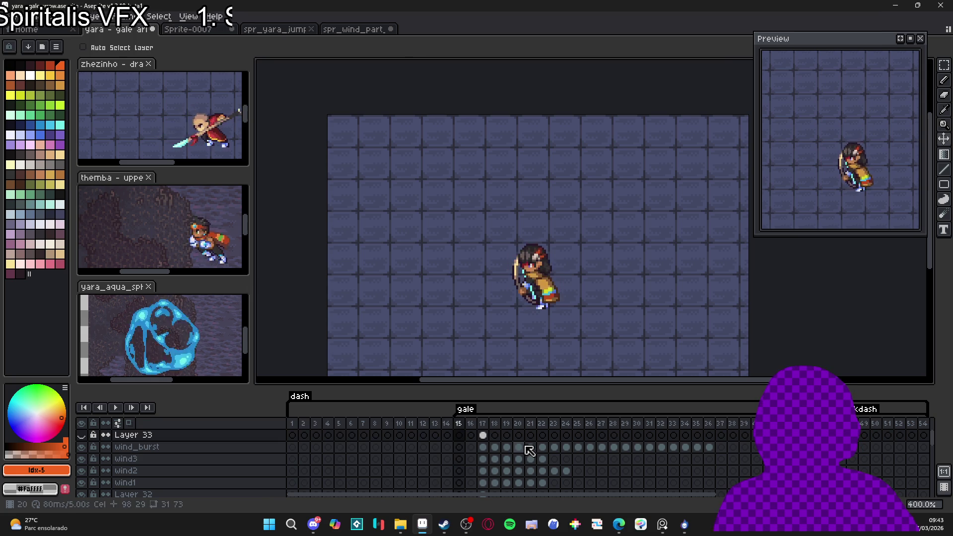
key(Return)
key(Down)
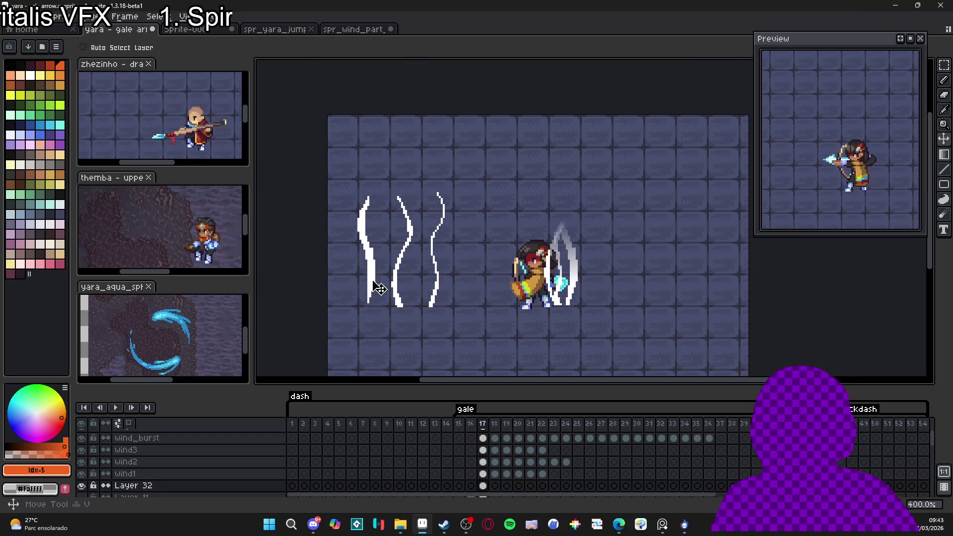
Erase the white wind strokes with a 30px eraser, check frames 18–19, and replay the animation
key(e)
key(plus)
key(plus)
key(plus)
mouse_move(362, 286)
mouse_down()
mouse_move(389, 202)
mouse_move(431, 207)
mouse_up()
click(494, 426)
click(509, 427)
click(113, 407)
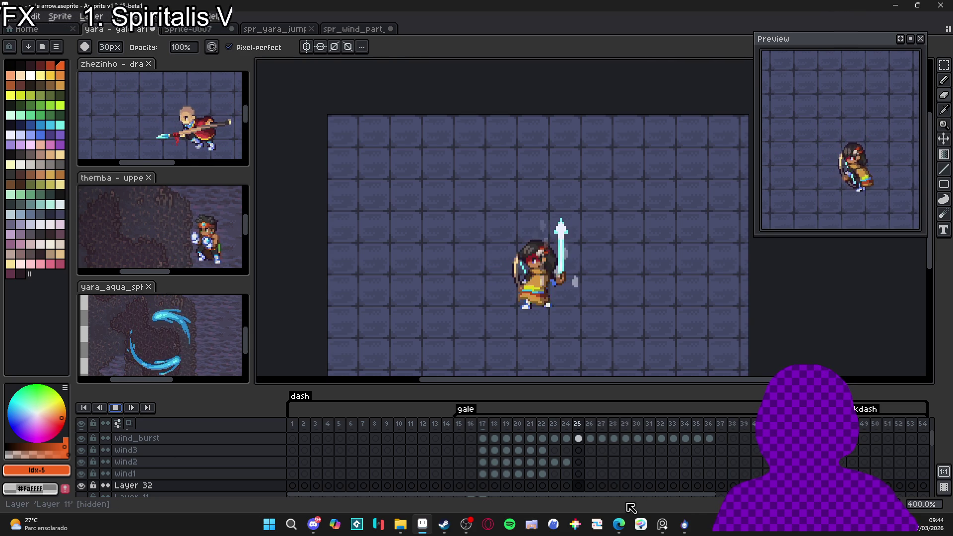
click(690, 525)
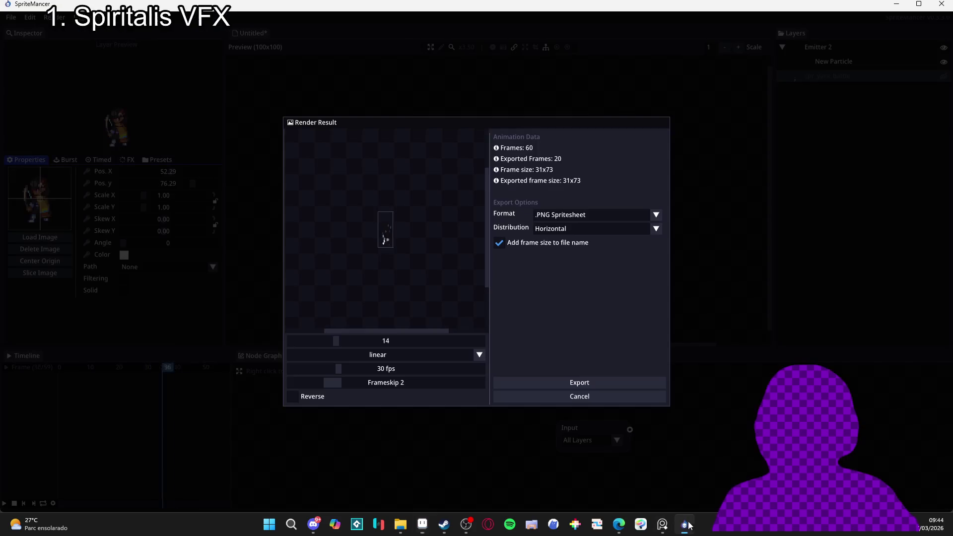
Close the render result and show the New Particle layer's property sections
click(604, 396)
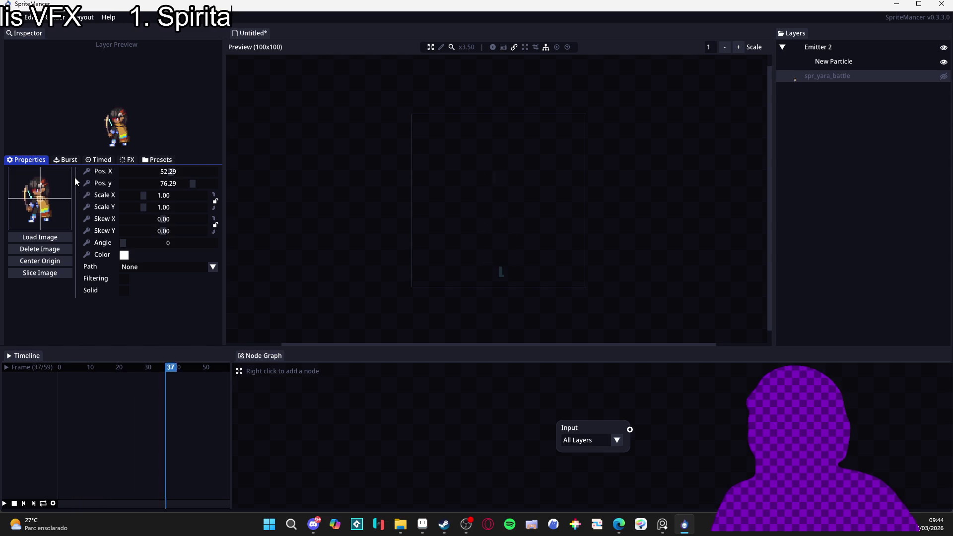
click(75, 162)
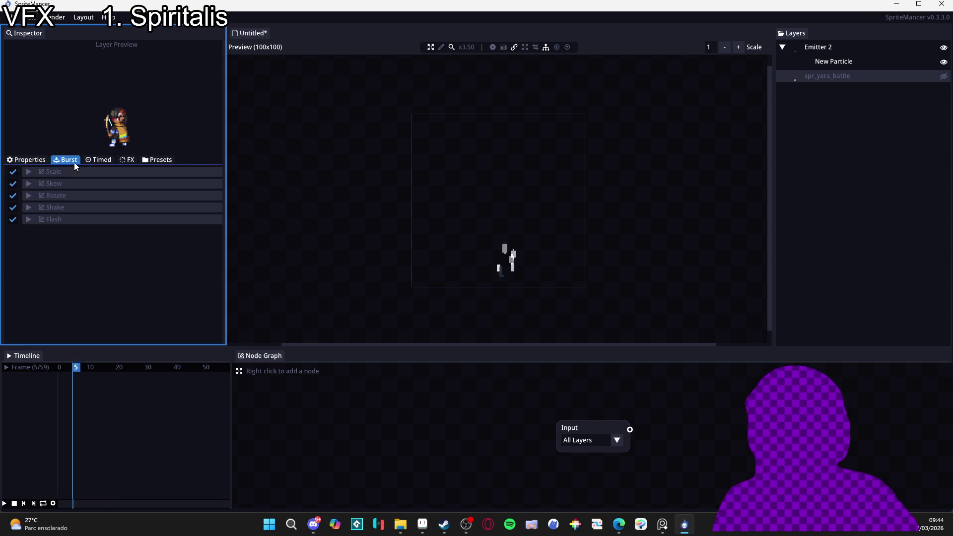
click(26, 163)
click(852, 64)
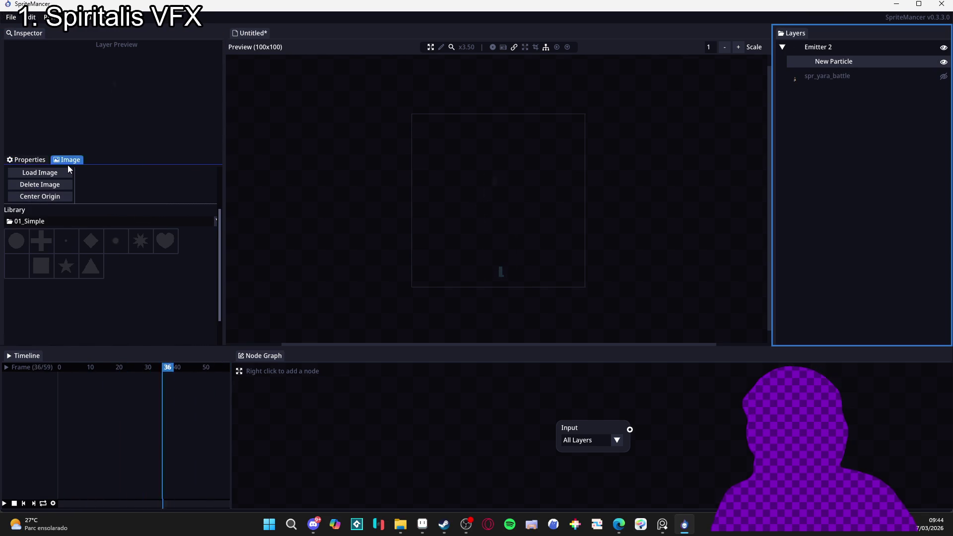
click(30, 159)
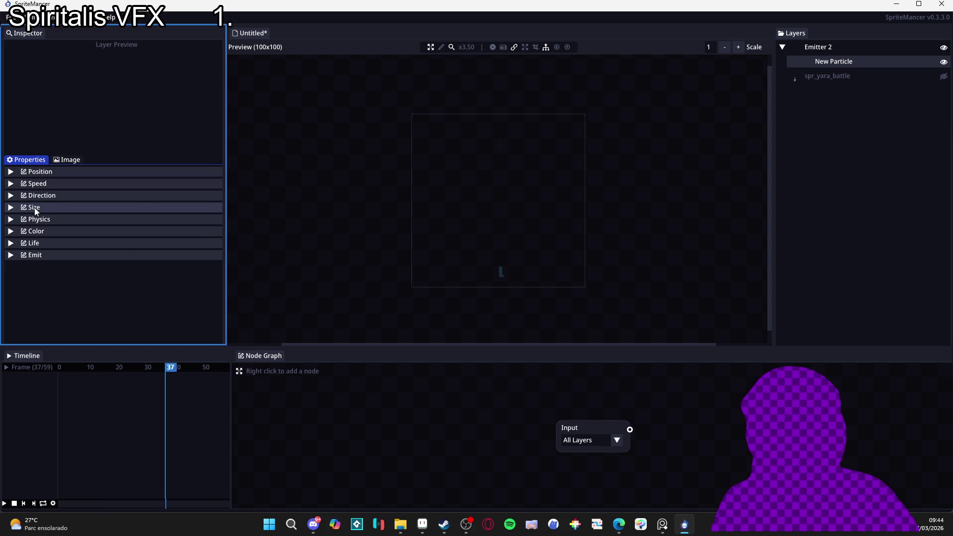
Raise the particle size range, bringing the maximum size to 2.97
click(34, 207)
drag(68, 229, 81, 228)
click(76, 243)
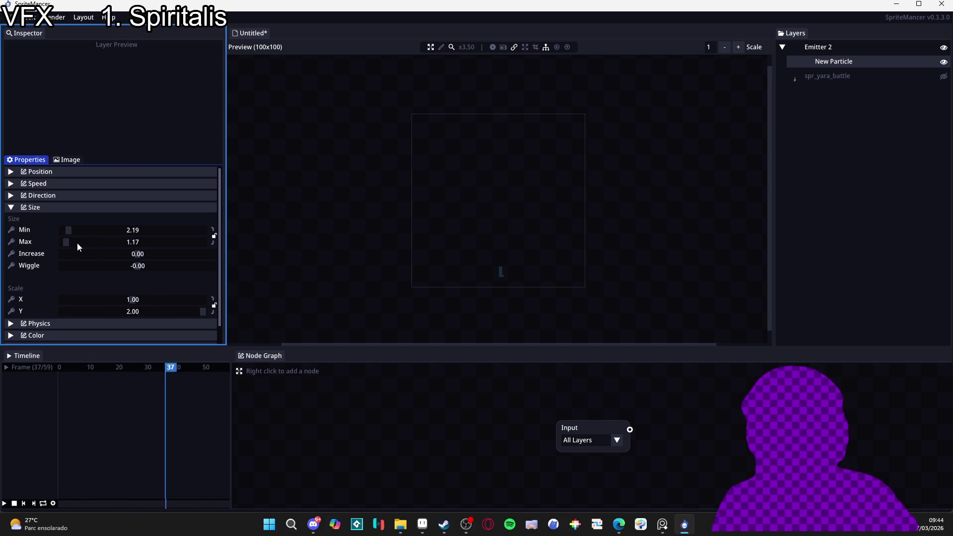
click(77, 243)
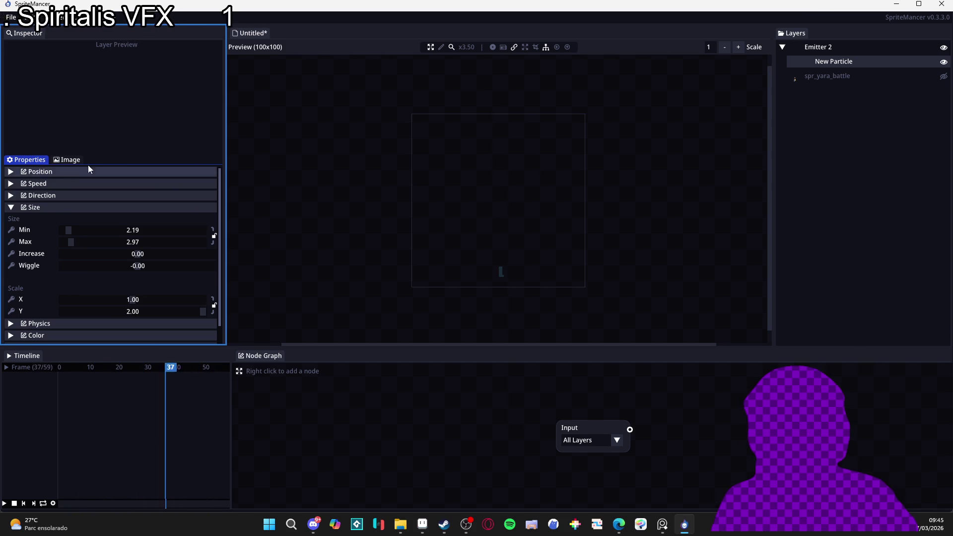
Review the particle image options, then collapse the size settings
click(68, 160)
click(28, 159)
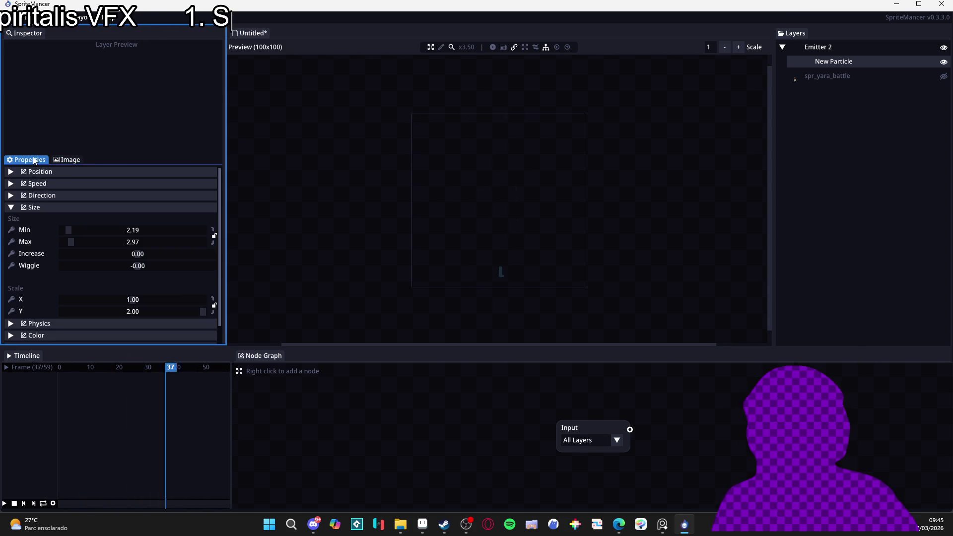
click(65, 160)
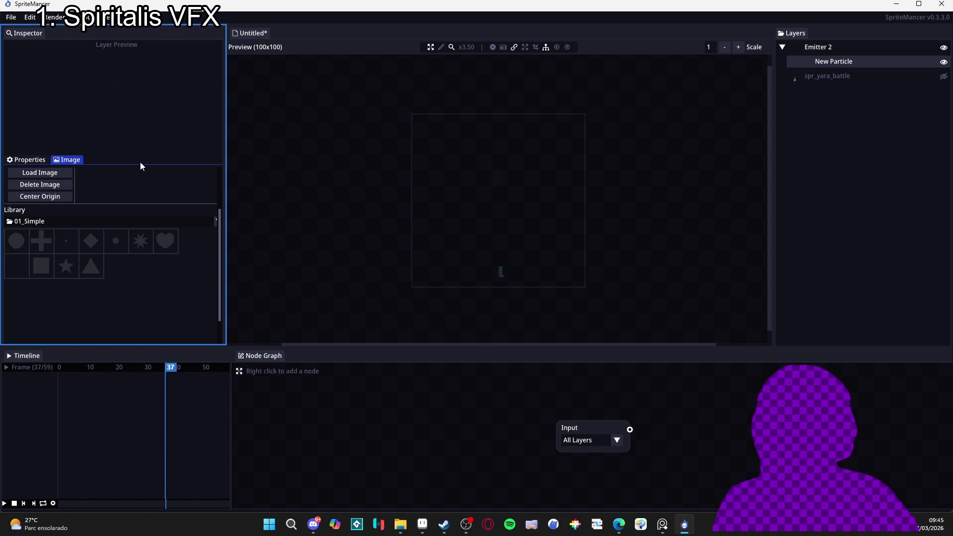
click(30, 160)
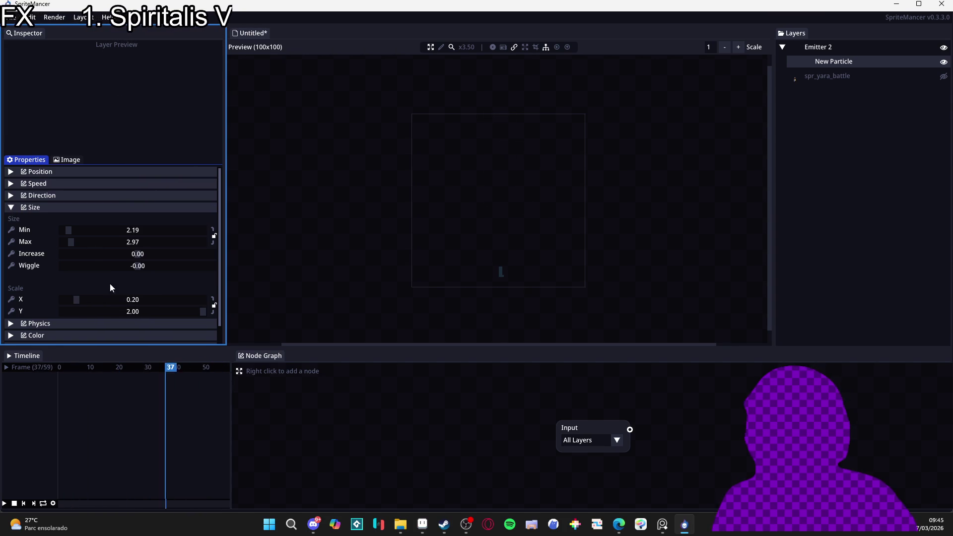
click(58, 210)
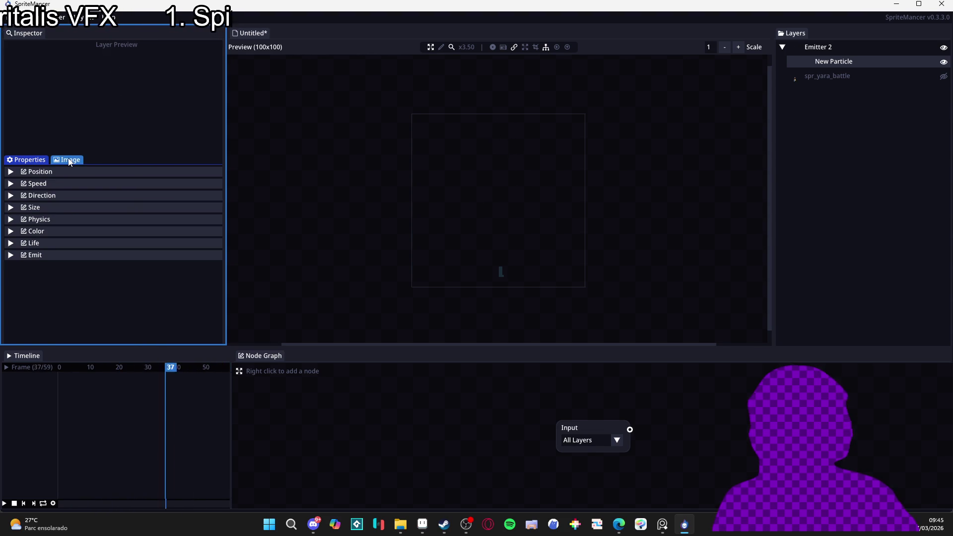
Rotate the particle emission direction range to about 85.57–94.43
click(40, 194)
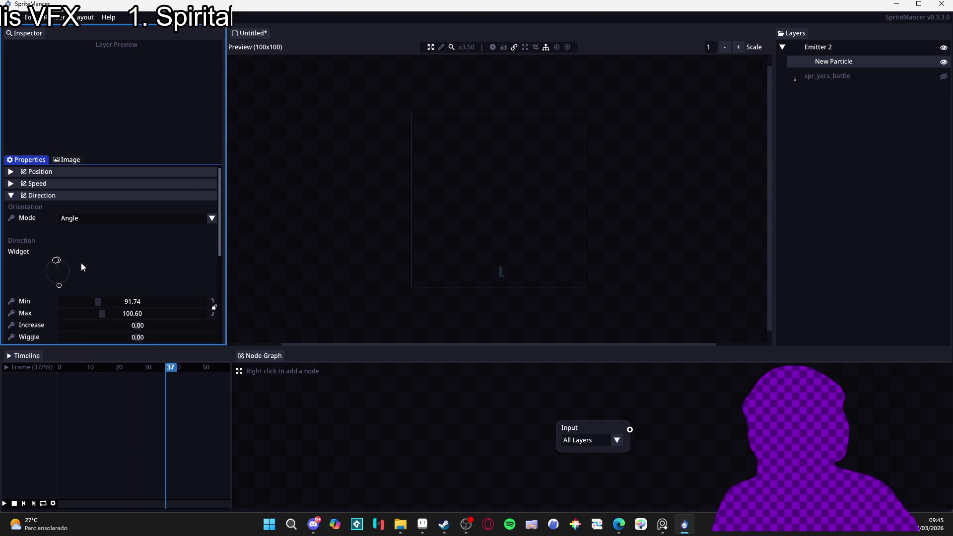
drag(60, 286, 58, 287)
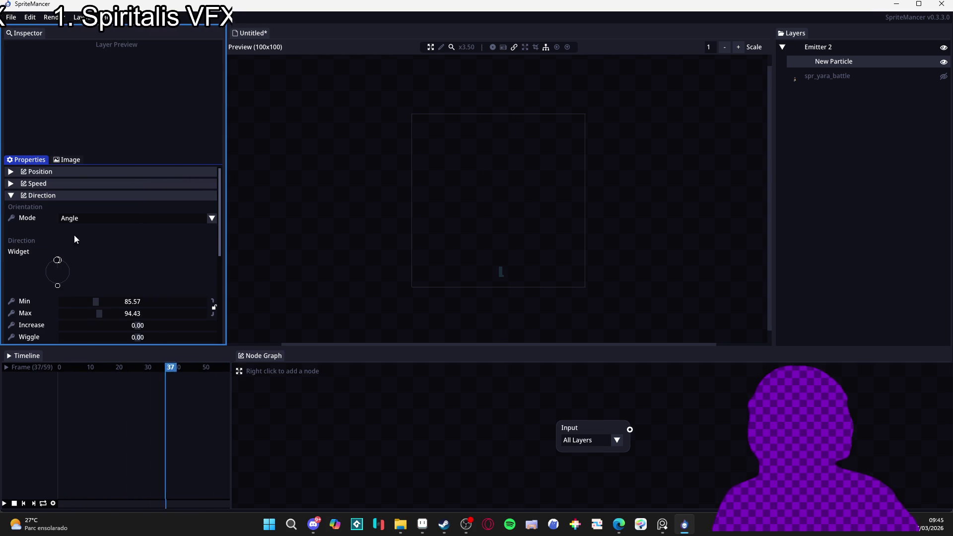
click(66, 160)
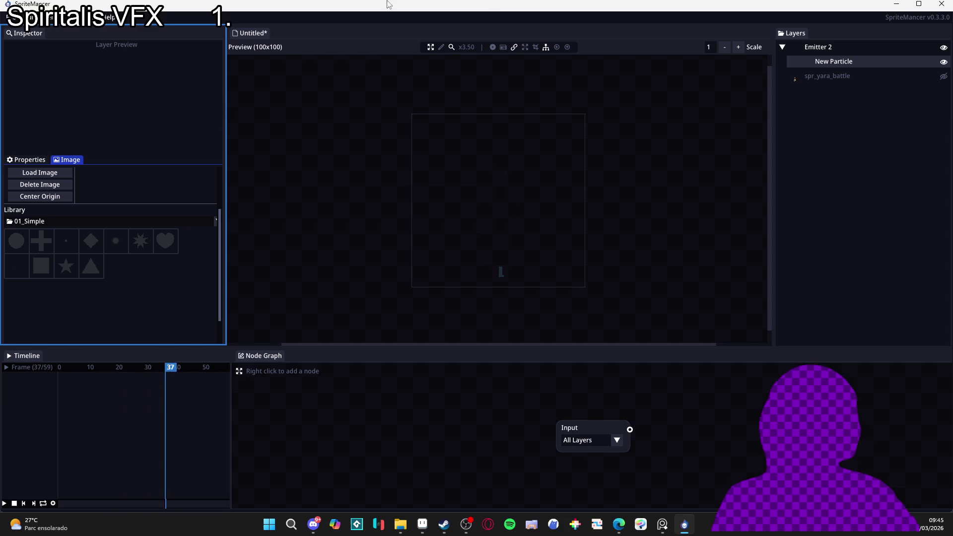
click(52, 17)
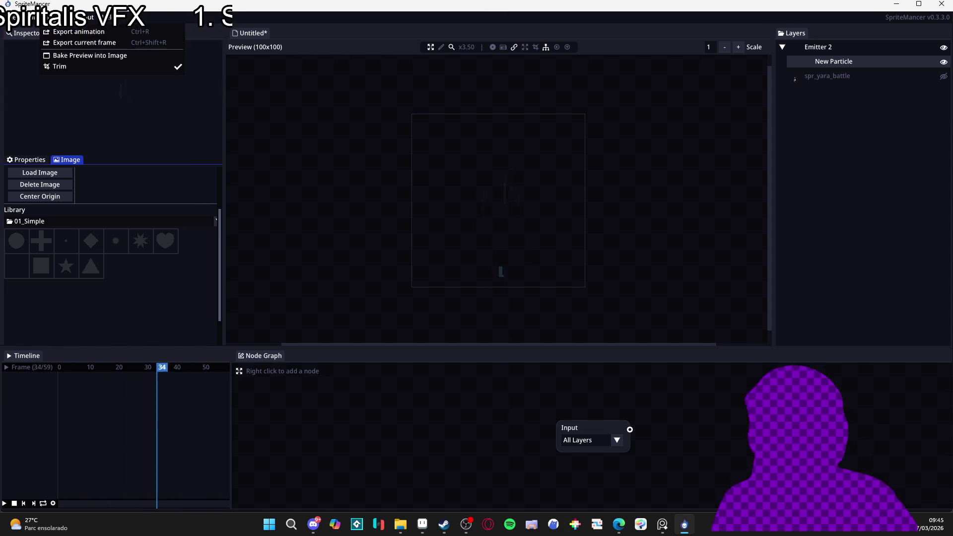
Export the rendered spritesheet as spr_wind_part_aux_27x82.png, minimize SpriteMancer, and drag the strip into Aseprite
click(96, 34)
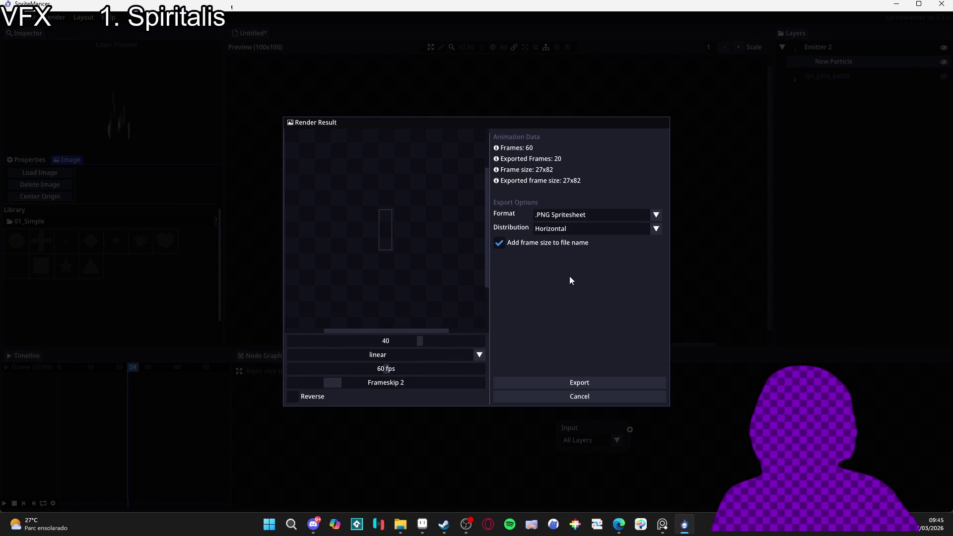
click(555, 384)
click(106, 101)
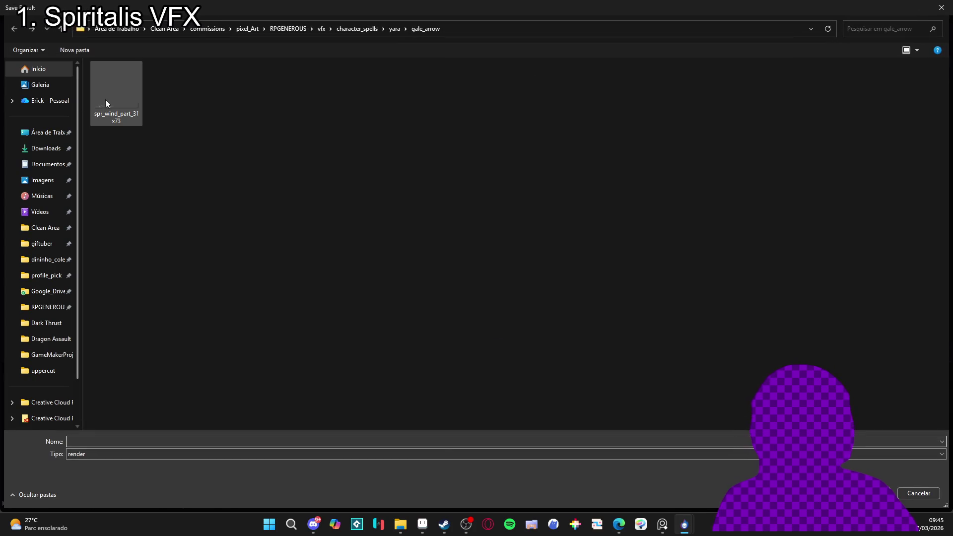
click(132, 440)
drag(123, 441, 108, 441)
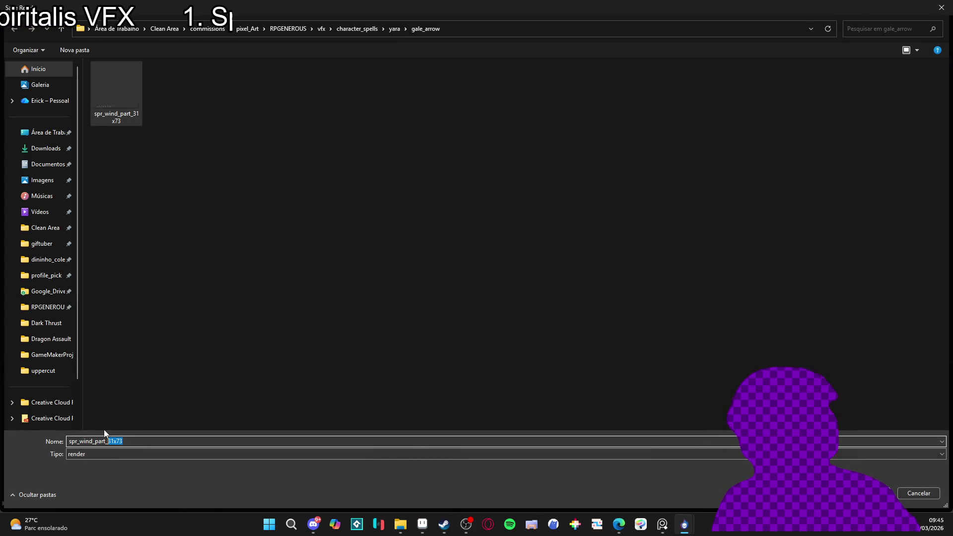
key(BackSpace)
key(Return)
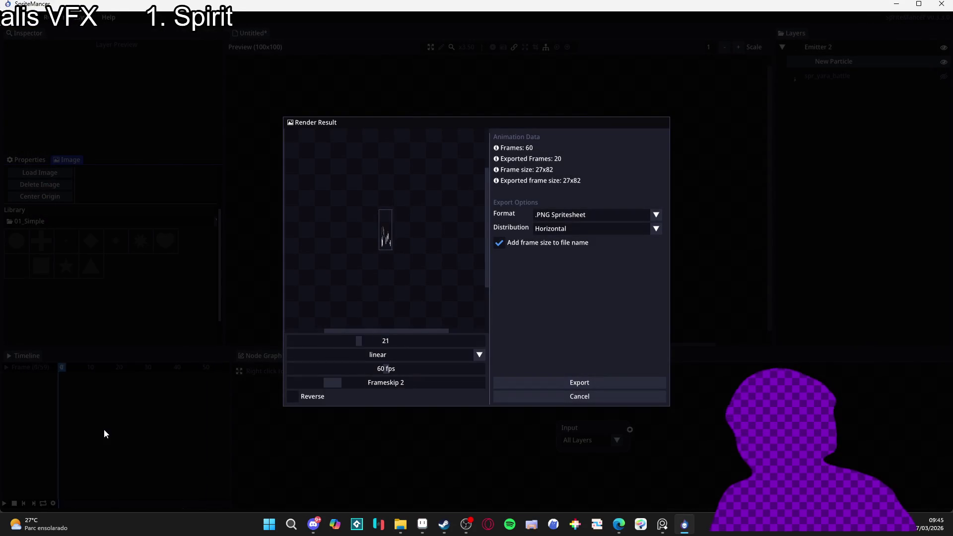
click(897, 4)
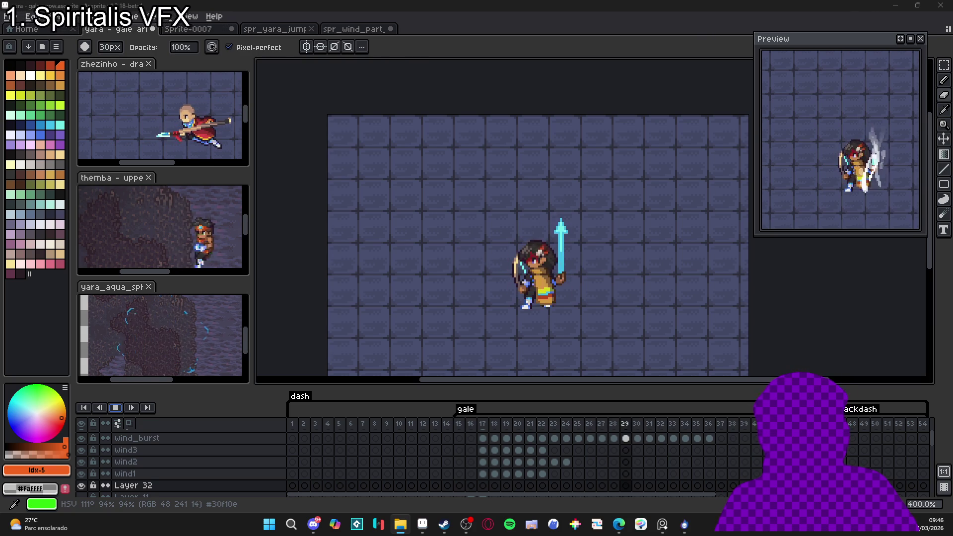
drag(51, 244, 465, 26)
Import spr_wind_part_aux_27x82.png as a sprite sheet of 20 frames sized 27×82
click(426, 152)
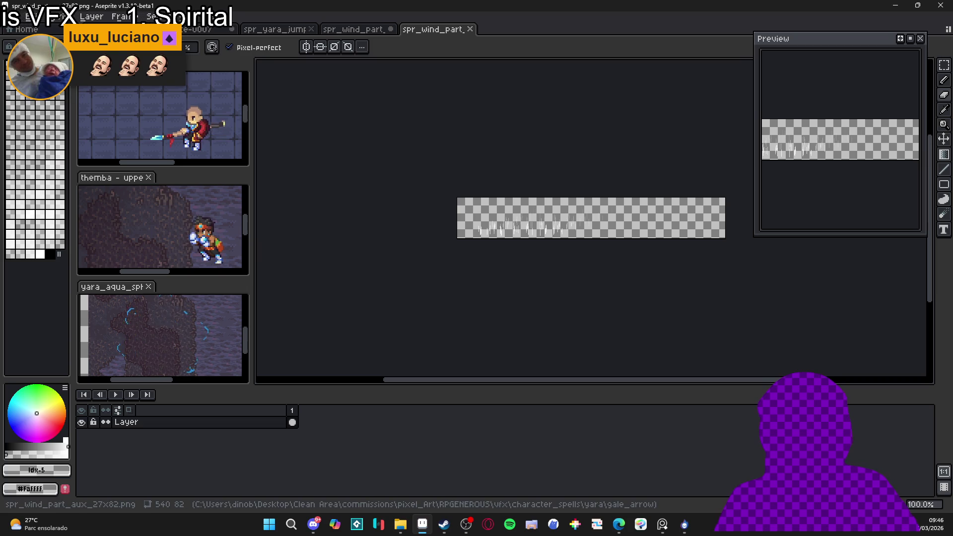
click(12, 16)
mouse_move(74, 130)
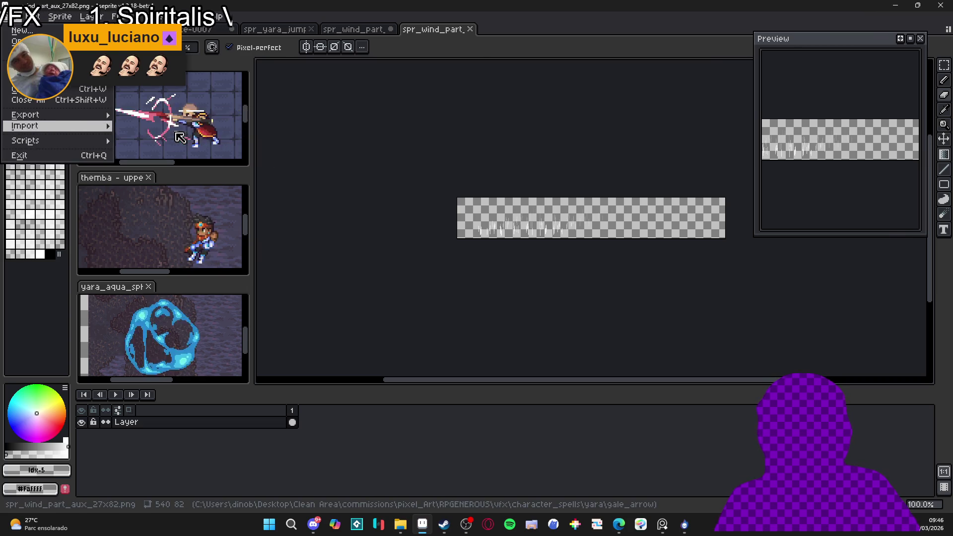
click(179, 128)
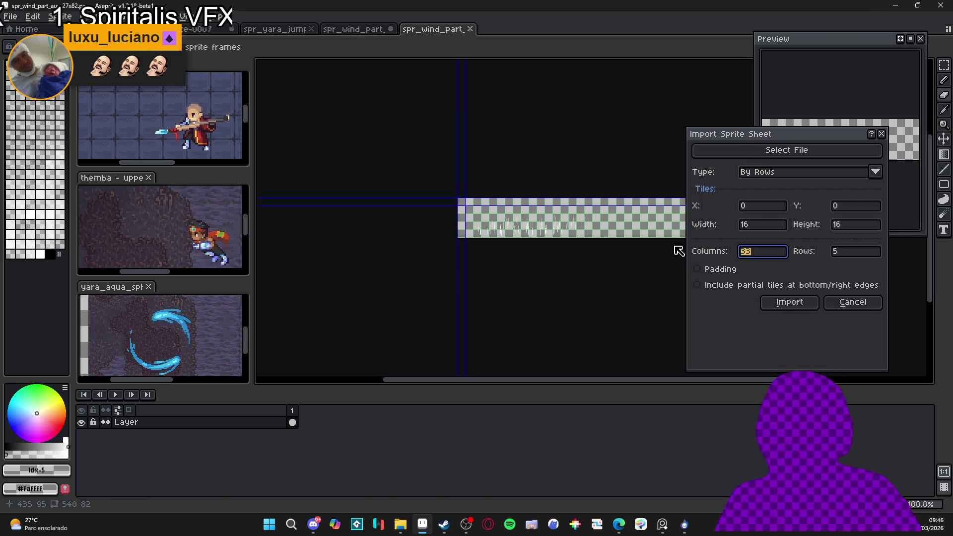
key(Return)
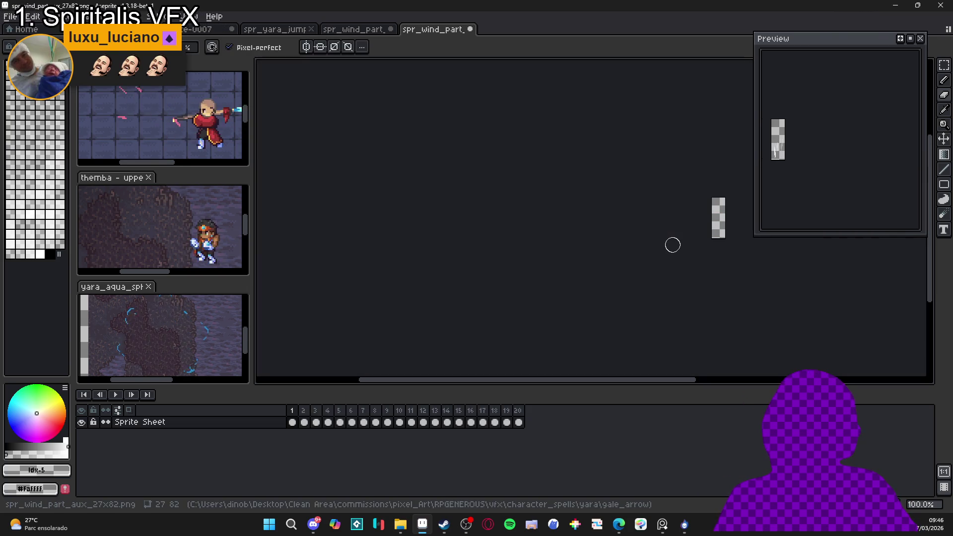
scroll(660, 215, up, 1)
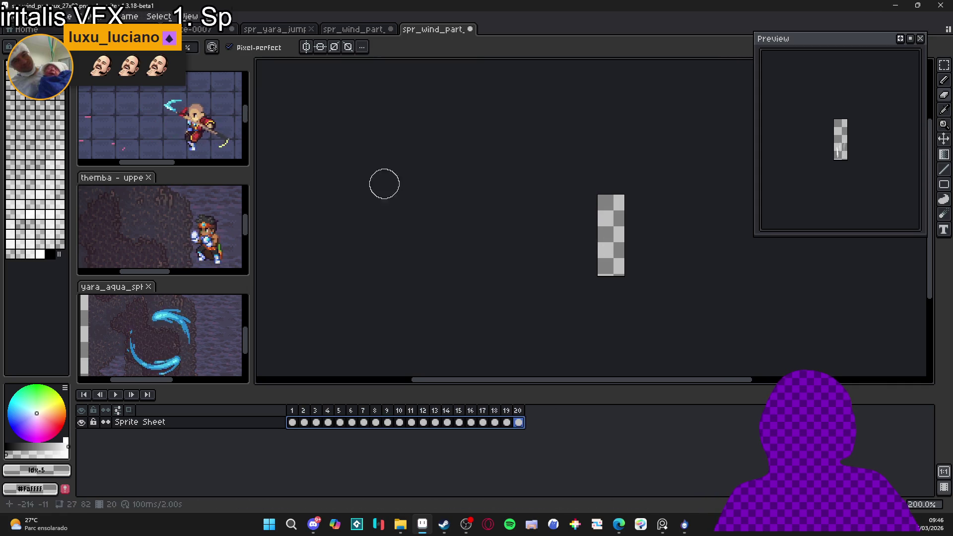
click(342, 30)
click(267, 32)
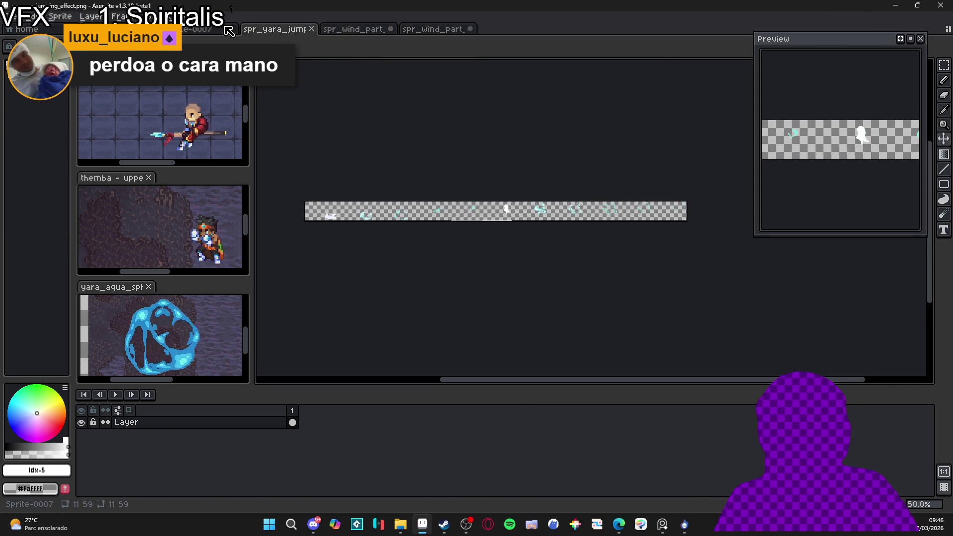
In the yara gale arrow file, add a layer named wind_aux above wind_burst
click(209, 29)
click(124, 29)
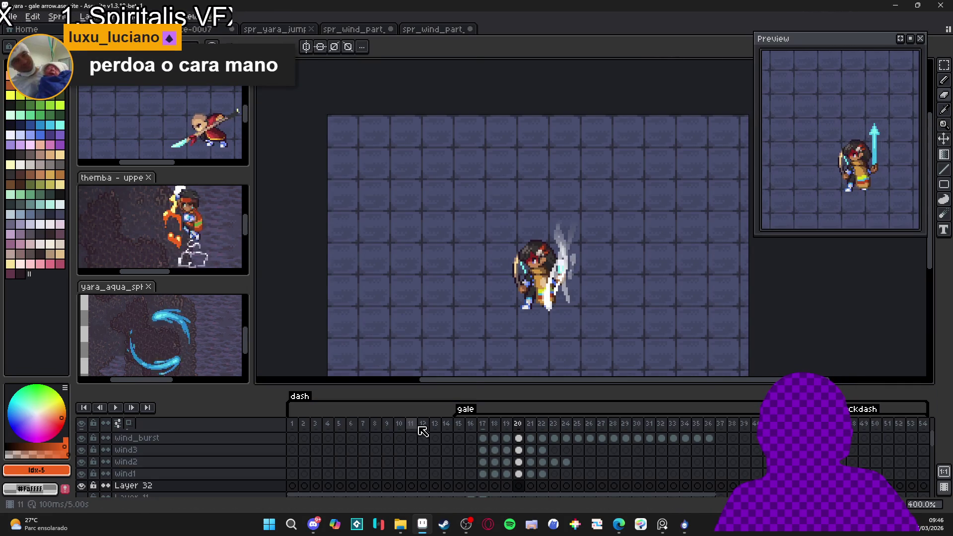
click(231, 448)
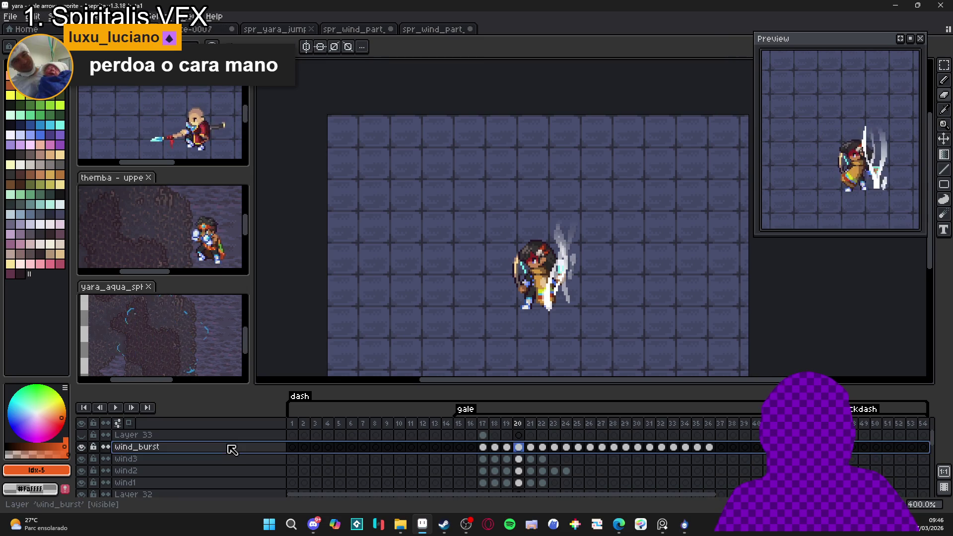
key(shift+n)
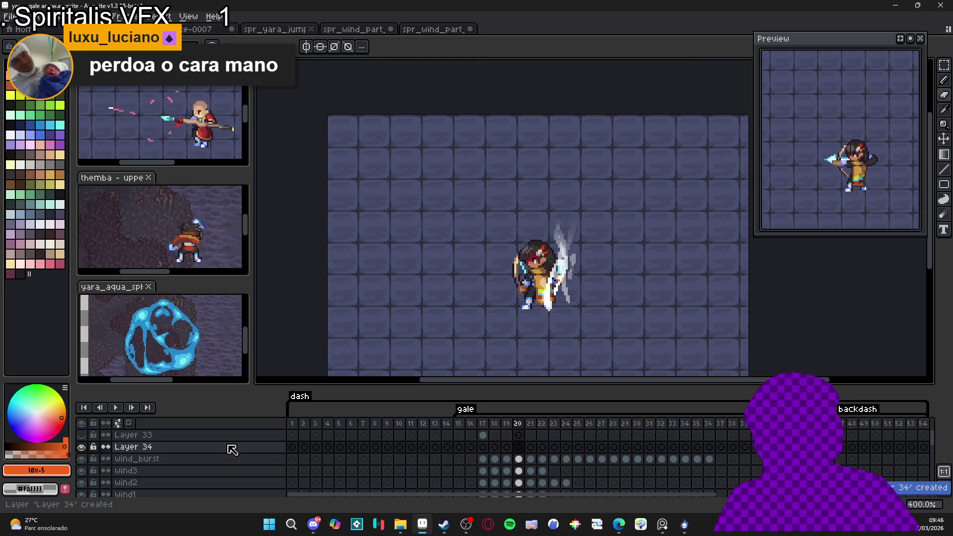
double_click(231, 448)
text(win)
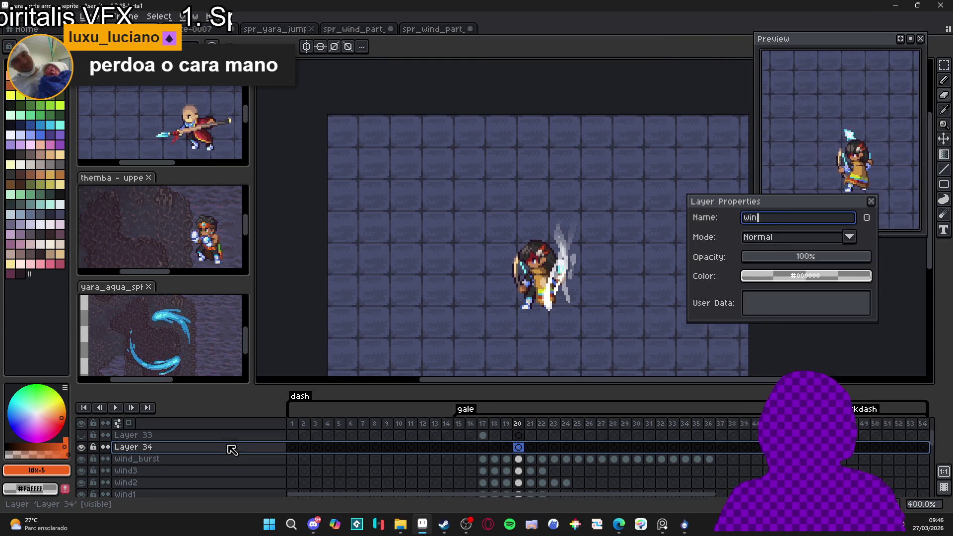
text(d_aux)
key(Return)
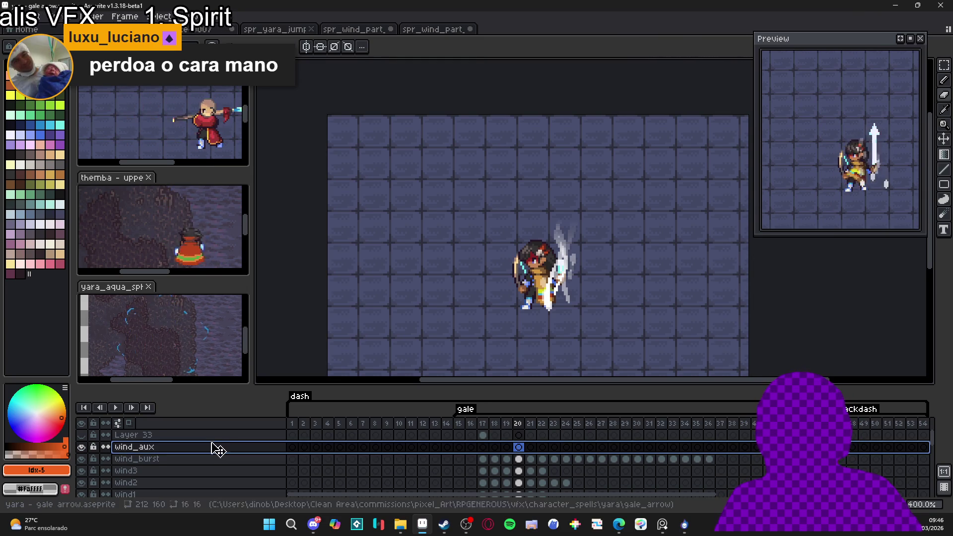
Place the wind particle frames on wind_aux across frames 17–36
click(484, 453)
click(710, 453)
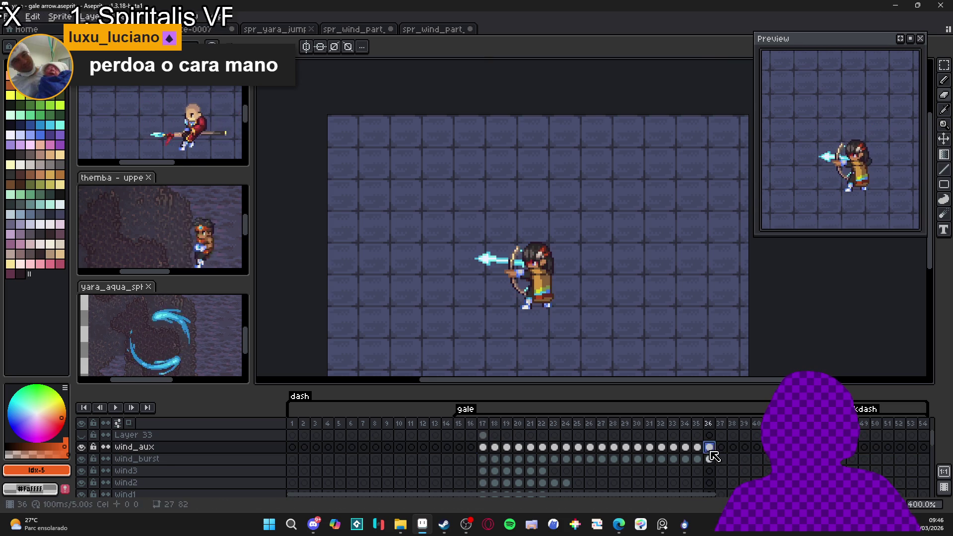
mouse_move(713, 453)
mouse_down()
mouse_move(486, 449)
mouse_move(499, 449)
mouse_up()
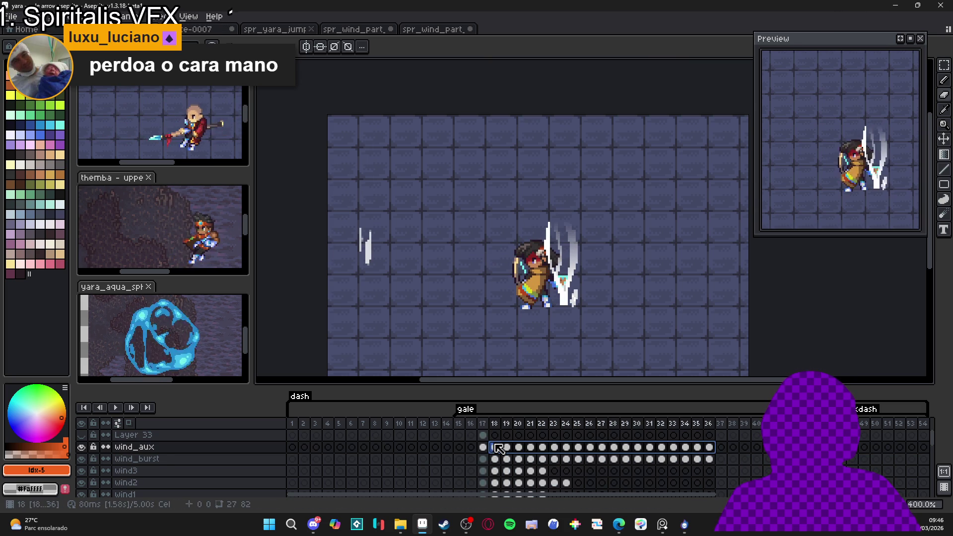
key(v)
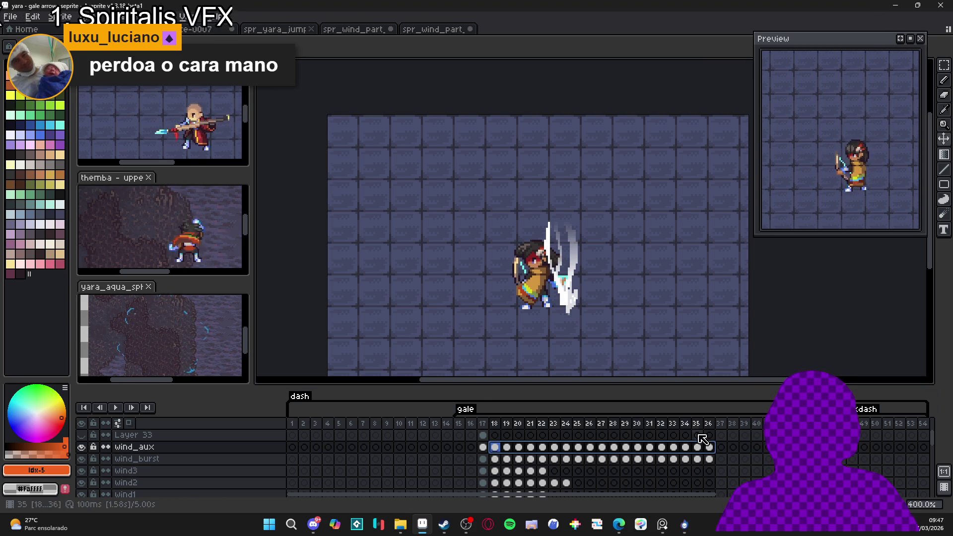
Set the frame duration for frames 17–36 through Frame Properties
click(709, 451)
drag(712, 426, 484, 432)
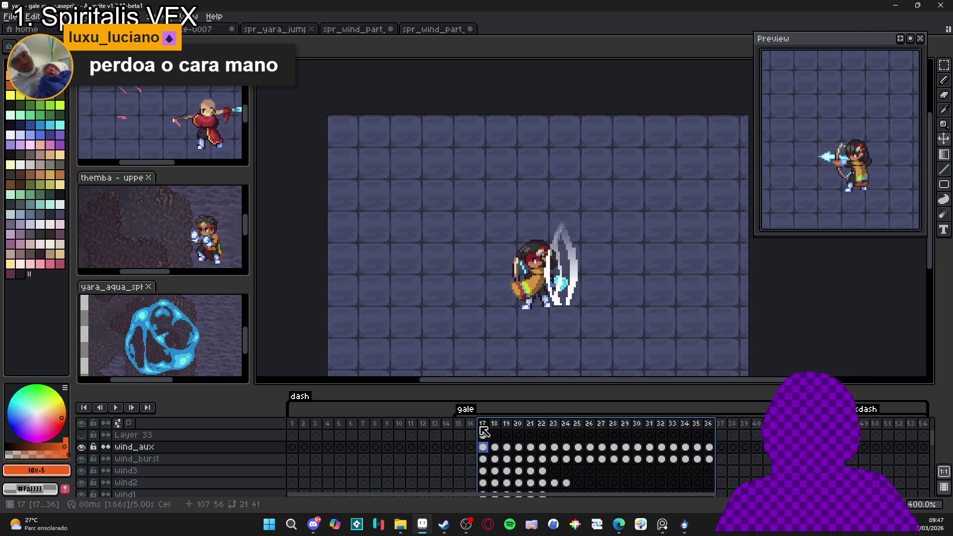
double_click(482, 426)
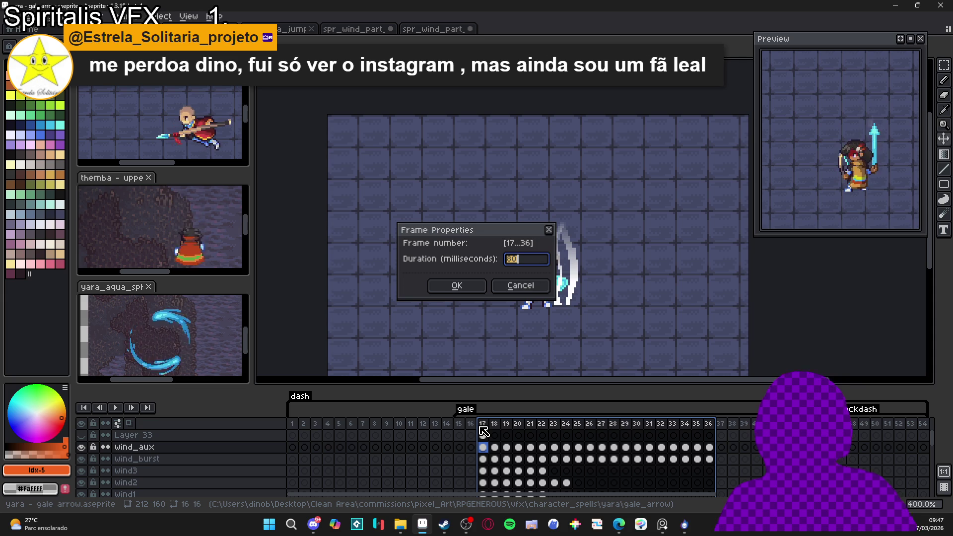
key(Return)
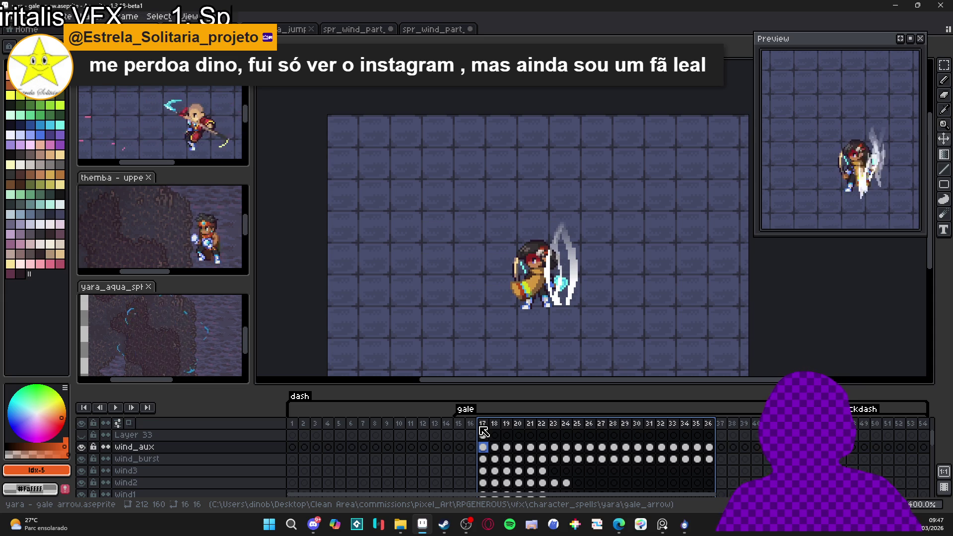